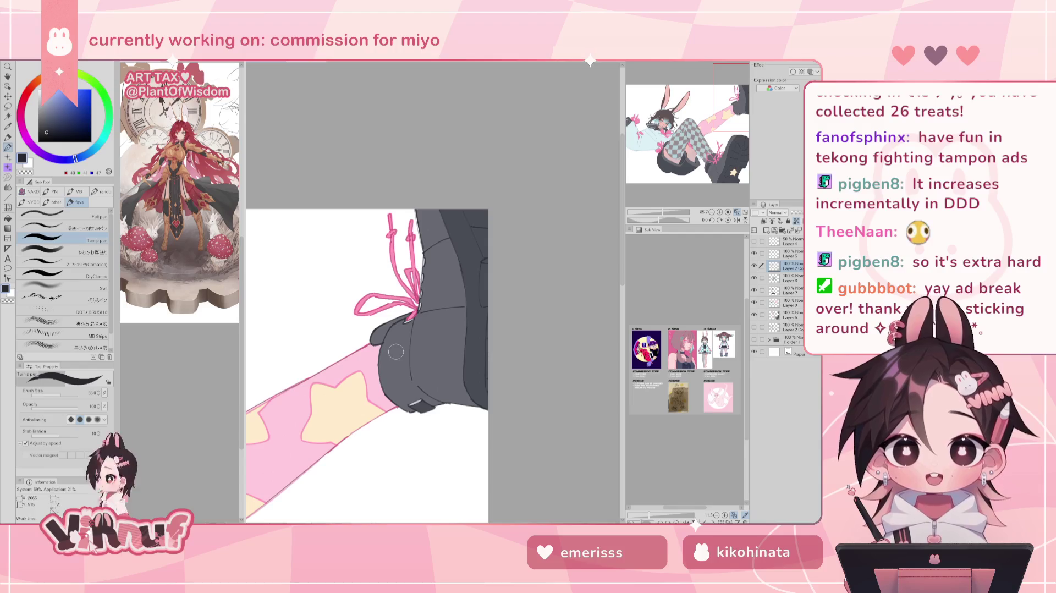
Step: Frame the boot sole, laces and stocking in view, and shrink the brush to 18.6
scroll(396, 351, "down", 1)
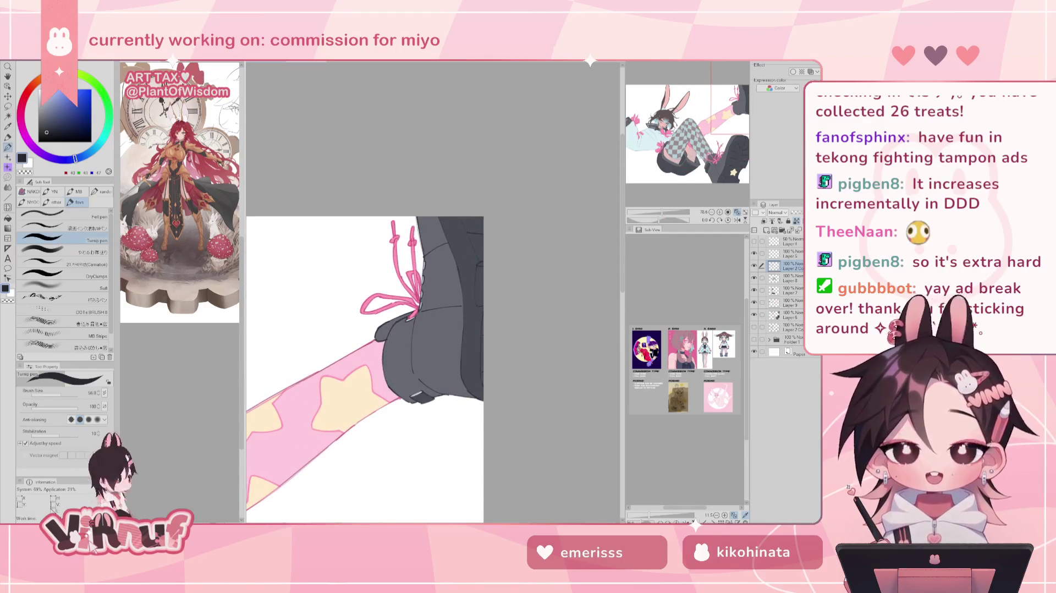
left_click_drag(434, 385, 418, 181)
left_click_drag(490, 240, 447, 266)
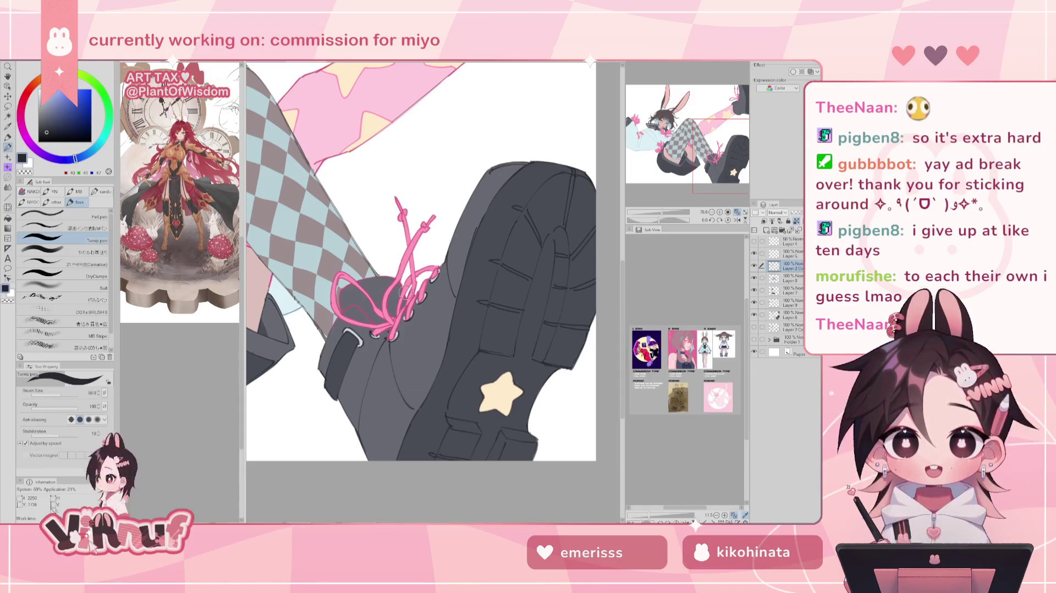
left_click_drag(406, 292, 387, 332)
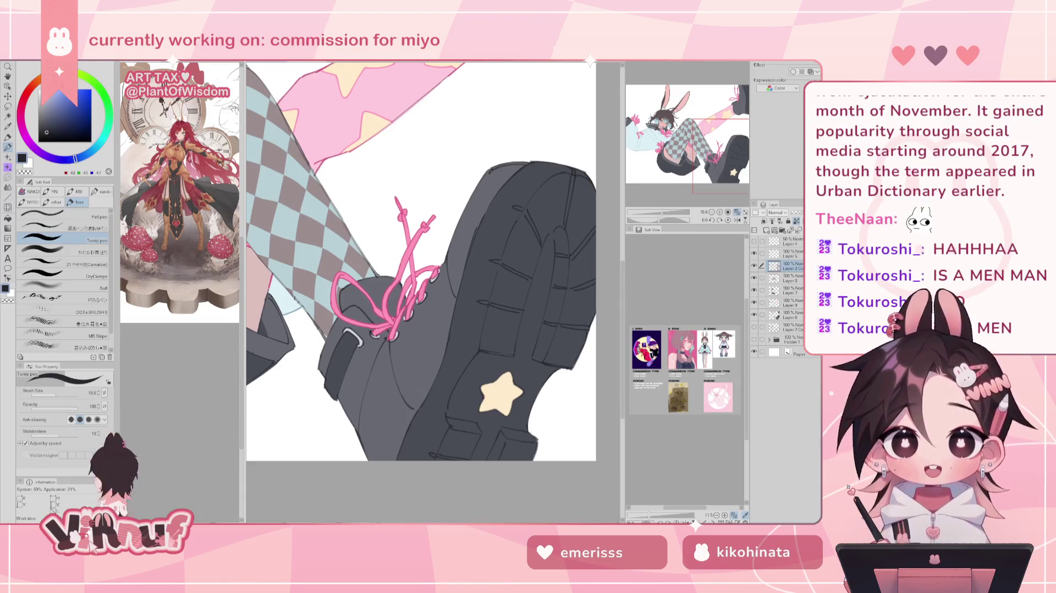
Step: Sample the lace pink, step through Layers 6 and 9 to the Layer 2 layer, and zoom out to the whole figure
left_click(792, 315)
left_click(407, 255, "alt")
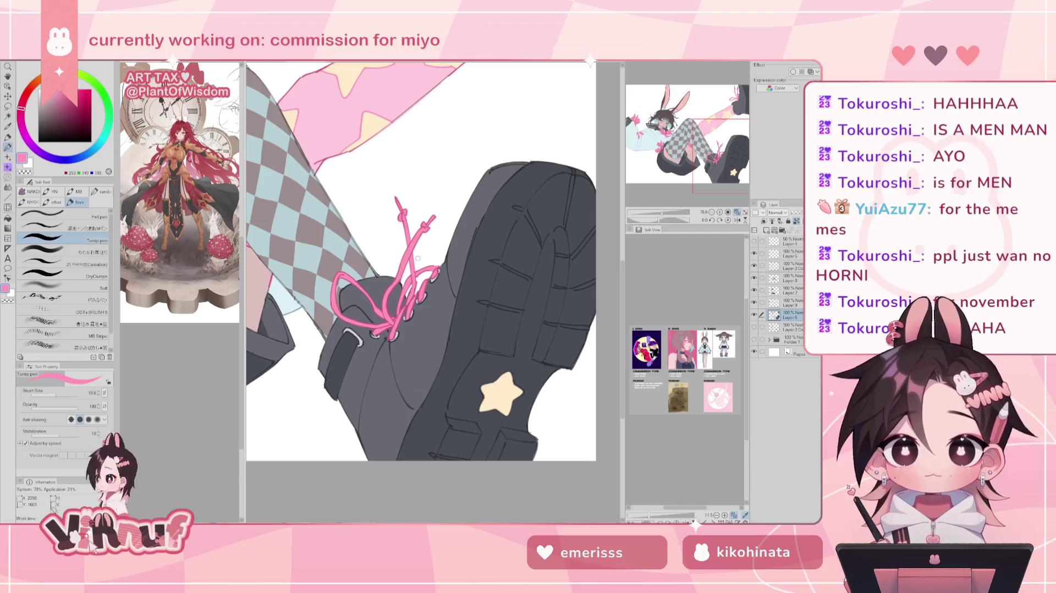
left_click(792, 304)
left_click(792, 267)
mouse_move(677, 209)
left_mouse_down()
mouse_move(659, 215)
mouse_move(668, 215)
left_mouse_up()
mouse_move(682, 137)
left_mouse_down()
mouse_move(696, 116)
mouse_move(660, 148)
left_mouse_up()
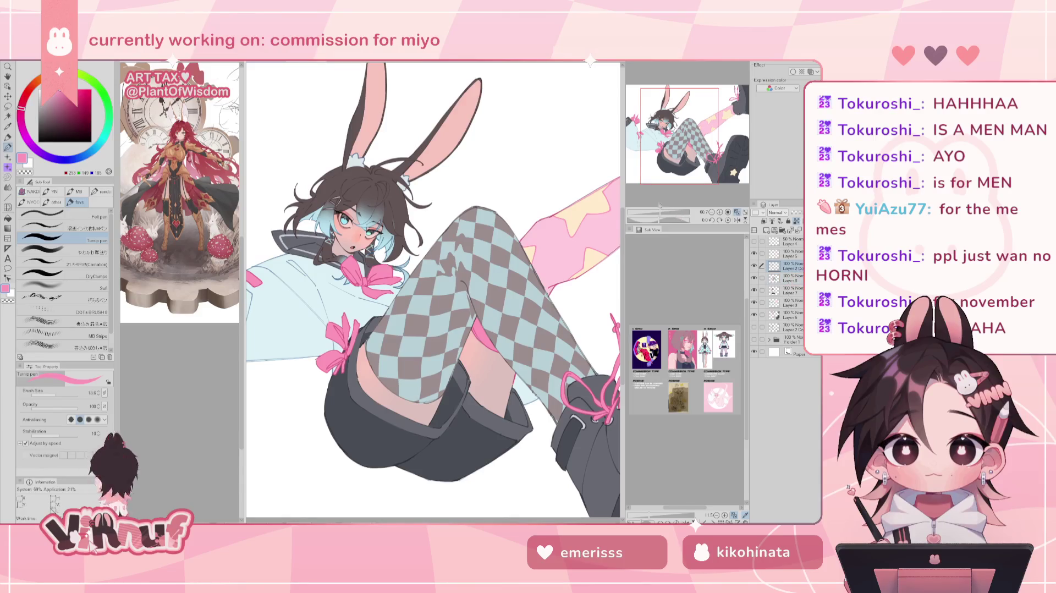
Step: Frame the legs and boots, sample the checker's greyish mauve, and shift it to a muted red
left_click_drag(660, 212, 666, 211)
left_click_drag(583, 495, 495, 363)
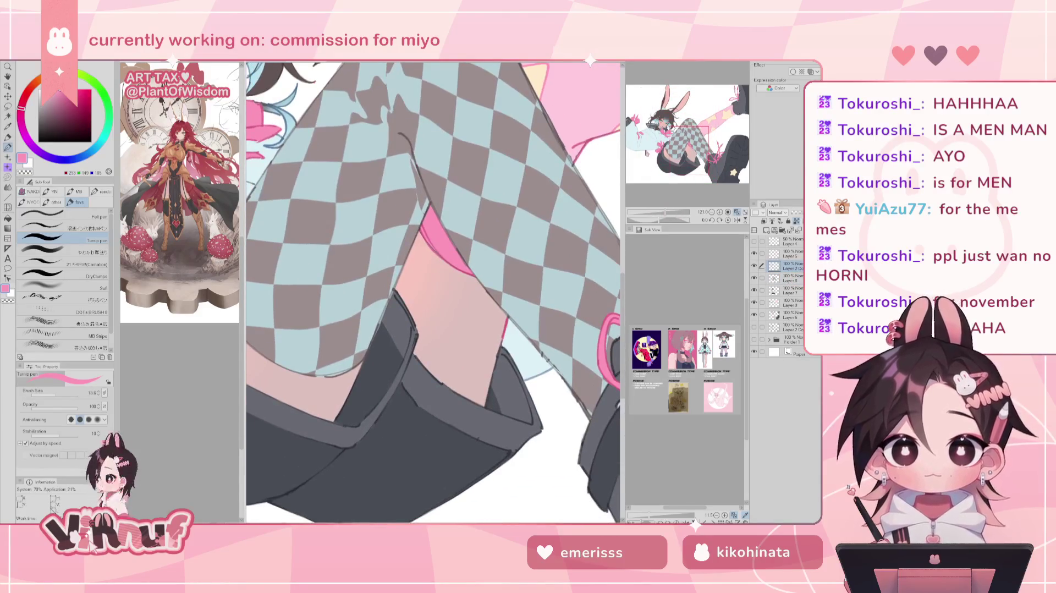
left_click(574, 381, "alt")
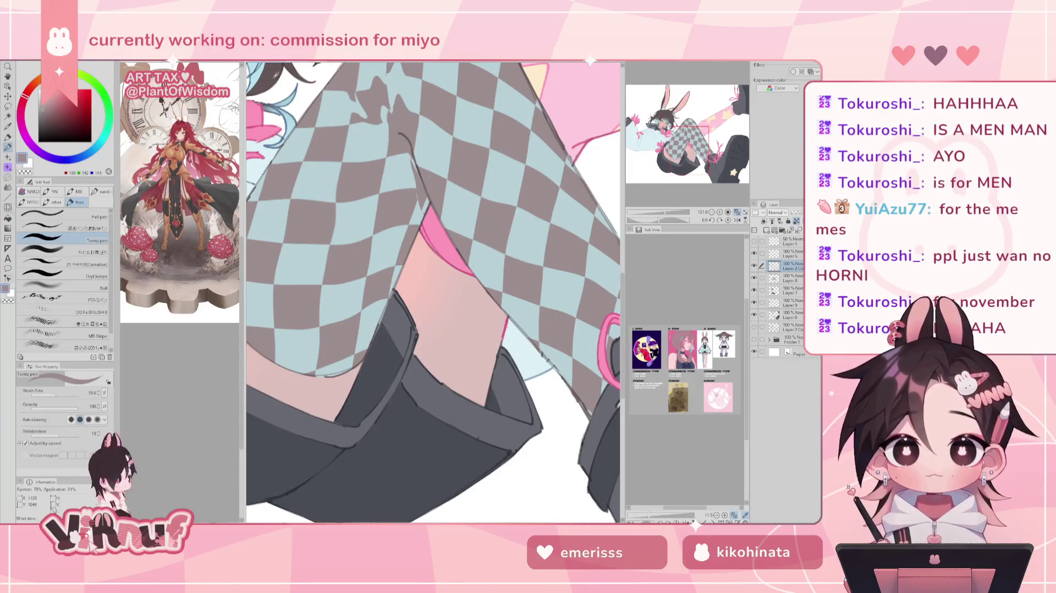
left_click_drag(55, 110, 60, 106)
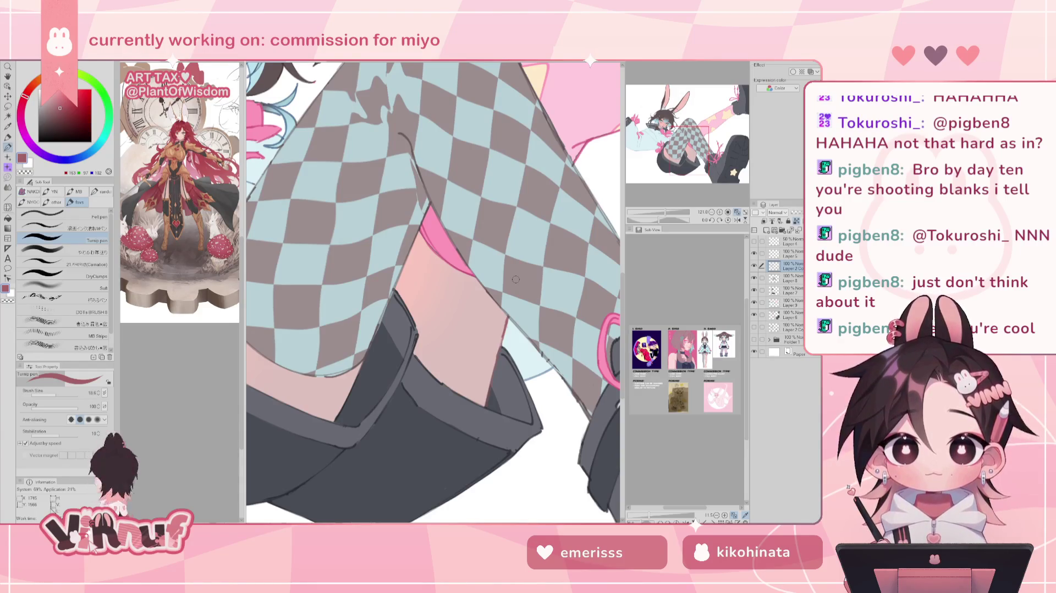
Step: Sample the shorts' dark grey, check Layer 7 by hiding and showing it, then pick a lighter blue-grey
left_click(418, 404, "alt")
left_click(419, 402, "alt")
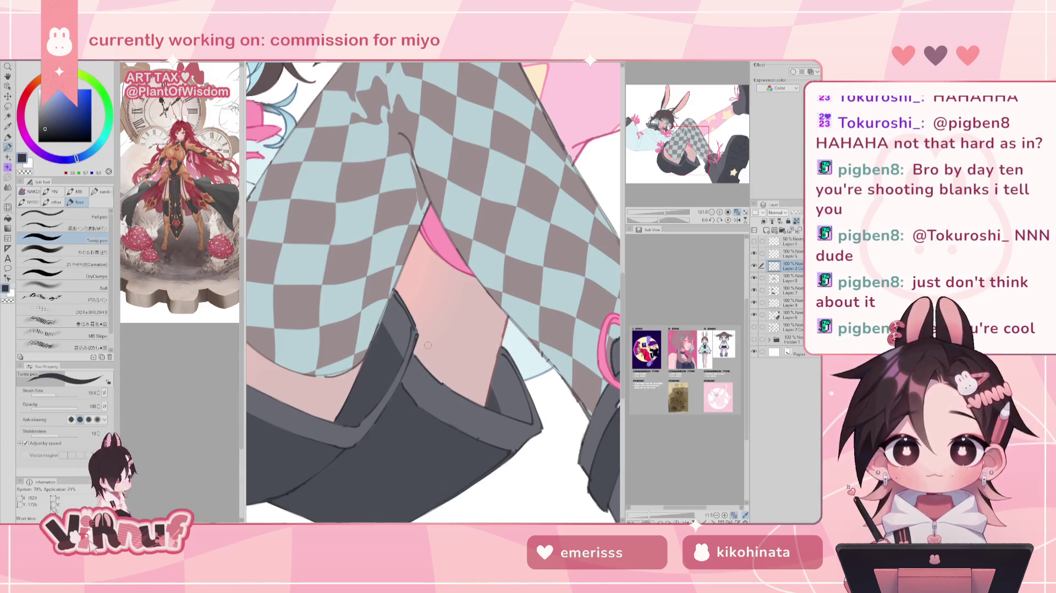
left_click(789, 316)
left_click(789, 290)
left_click(754, 291)
left_click(754, 290)
left_click(385, 436, "alt")
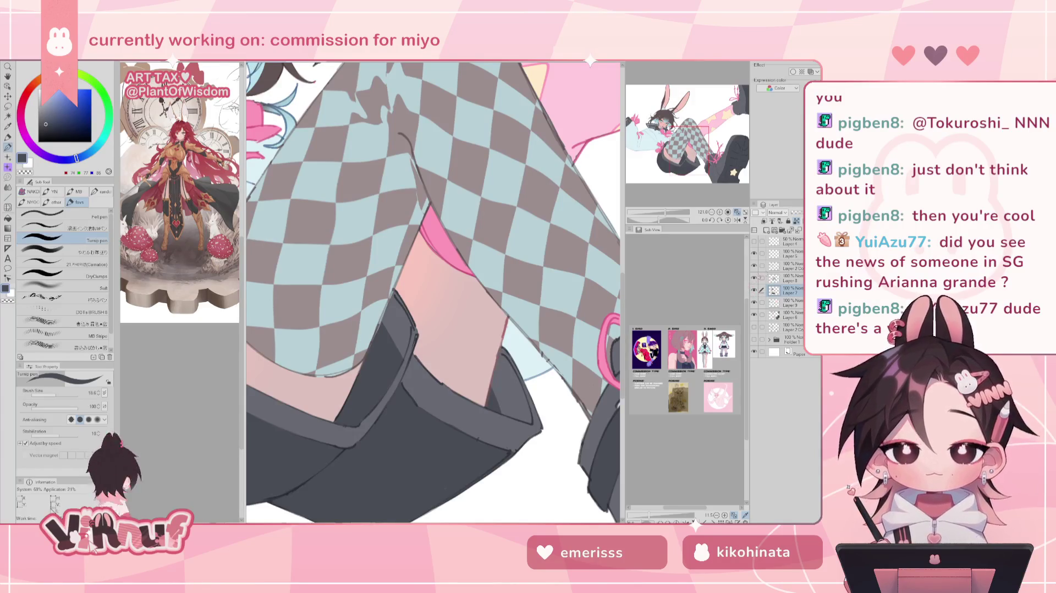
Step: Erase part of the dark outline along the shorts' edge on Layer 8
left_click(786, 279)
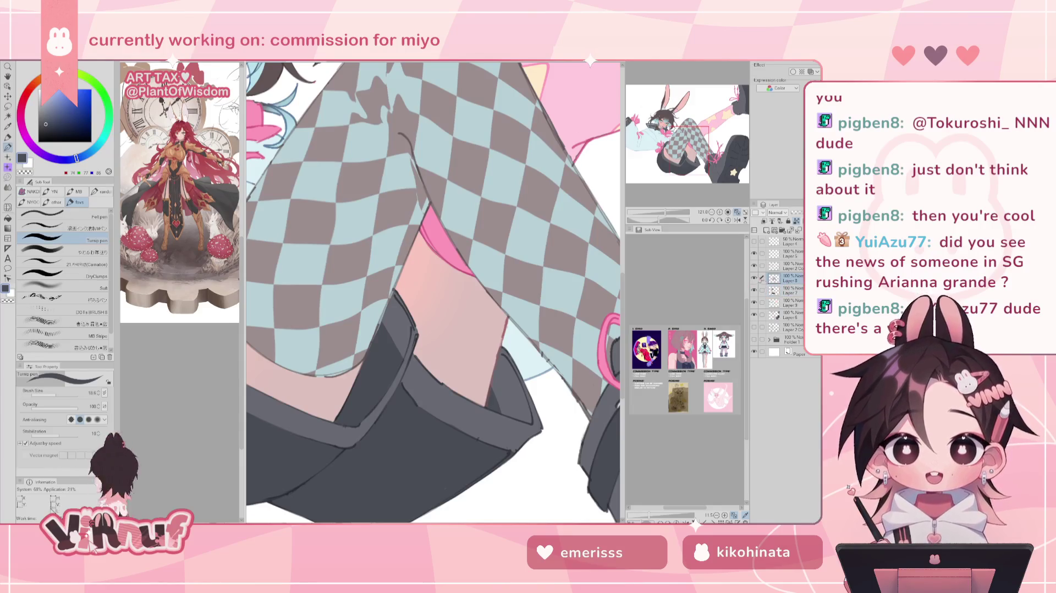
key("e")
left_click_drag(376, 340, 394, 300)
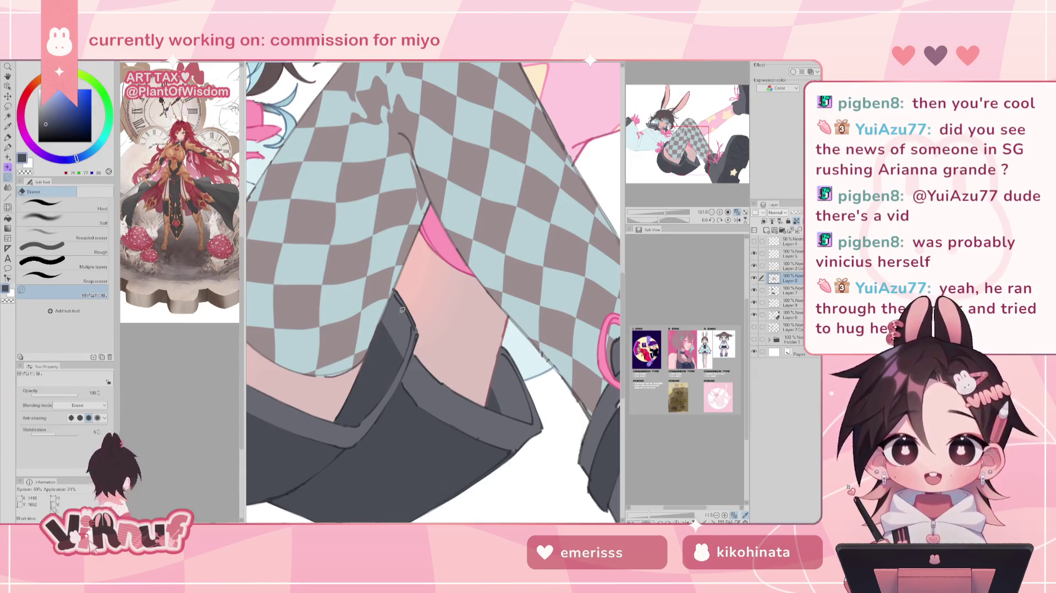
Step: Toggle Layer 7 and the Layer 2 layer off and on to compare the shading
left_click(754, 290)
left_click(755, 290)
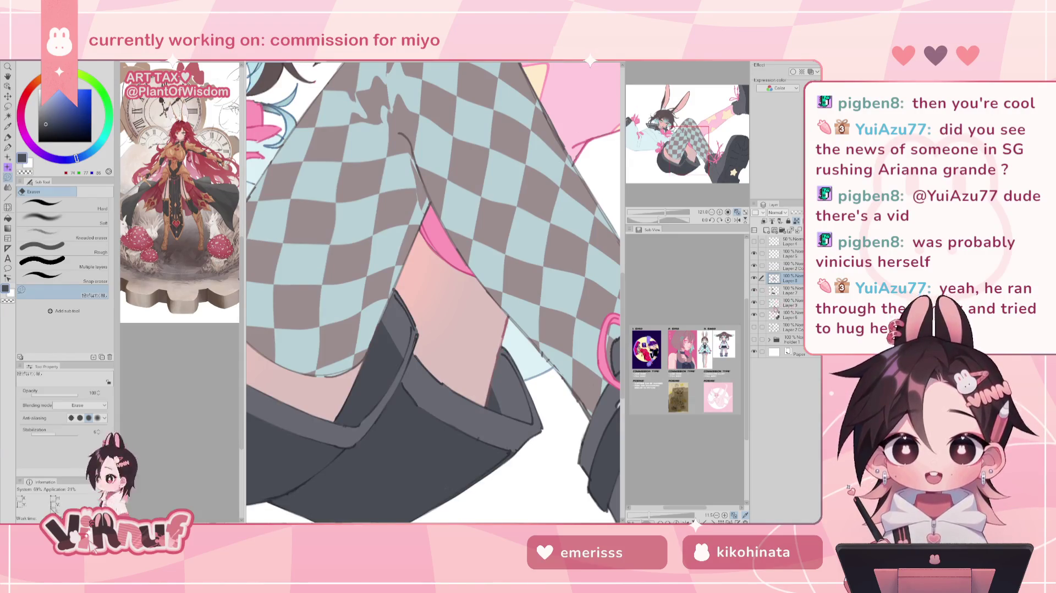
left_click(775, 304)
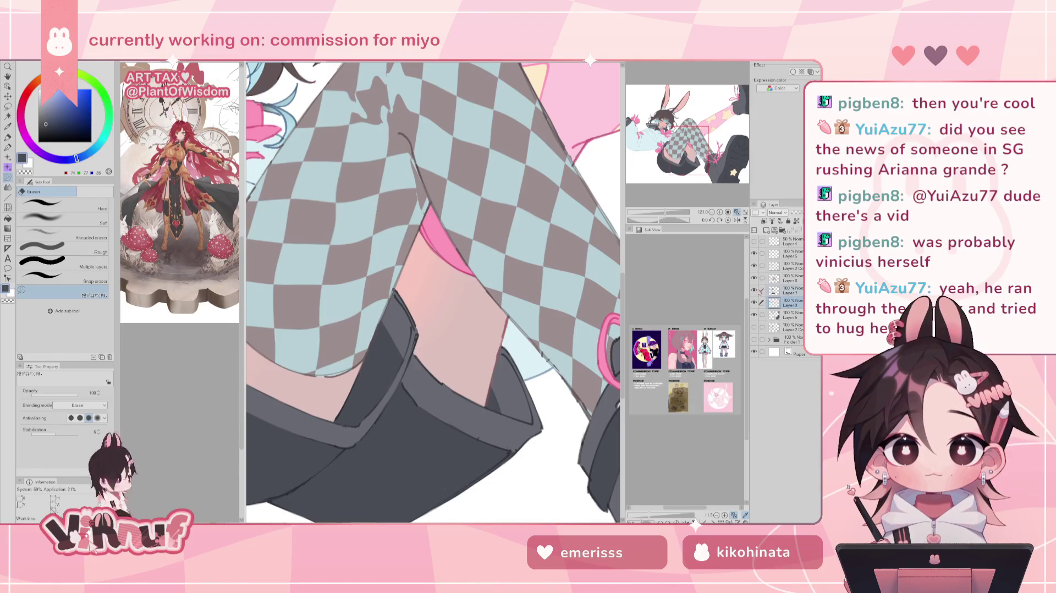
left_click(754, 291)
left_click(754, 291)
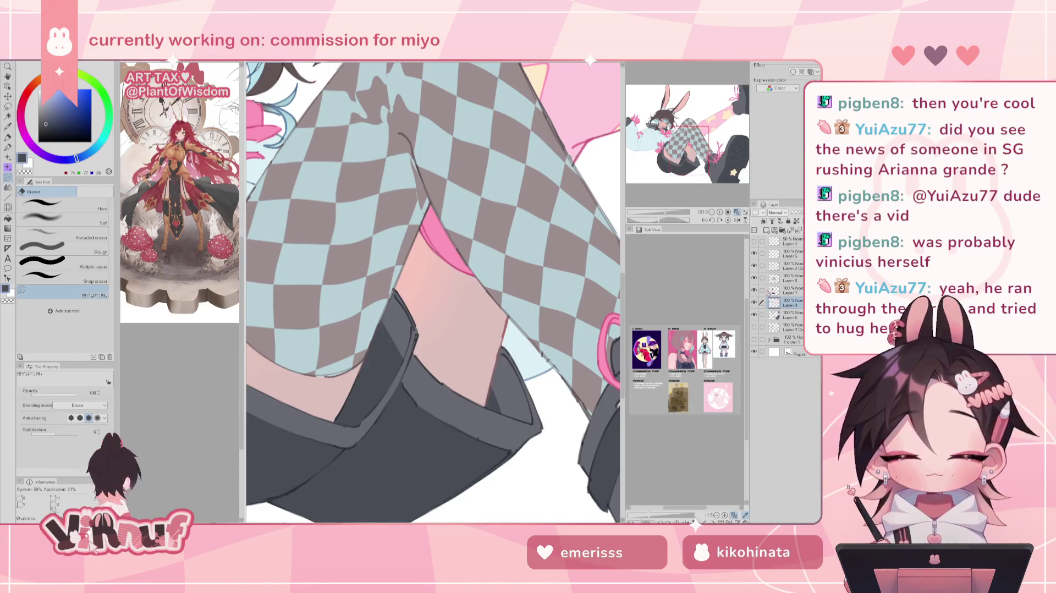
left_click(786, 267)
left_click(755, 266)
left_click(755, 265)
Step: Return to the pen and mix a deep, slightly lightened red drawing colour
key("p")
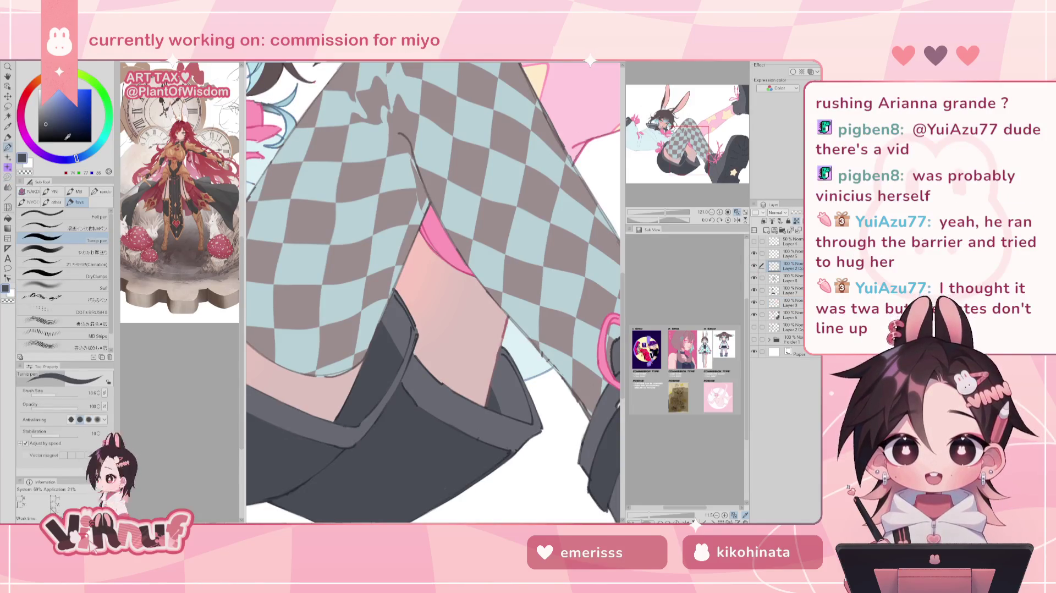
left_click(24, 96)
left_click(49, 107)
left_click_drag(49, 107, 57, 113)
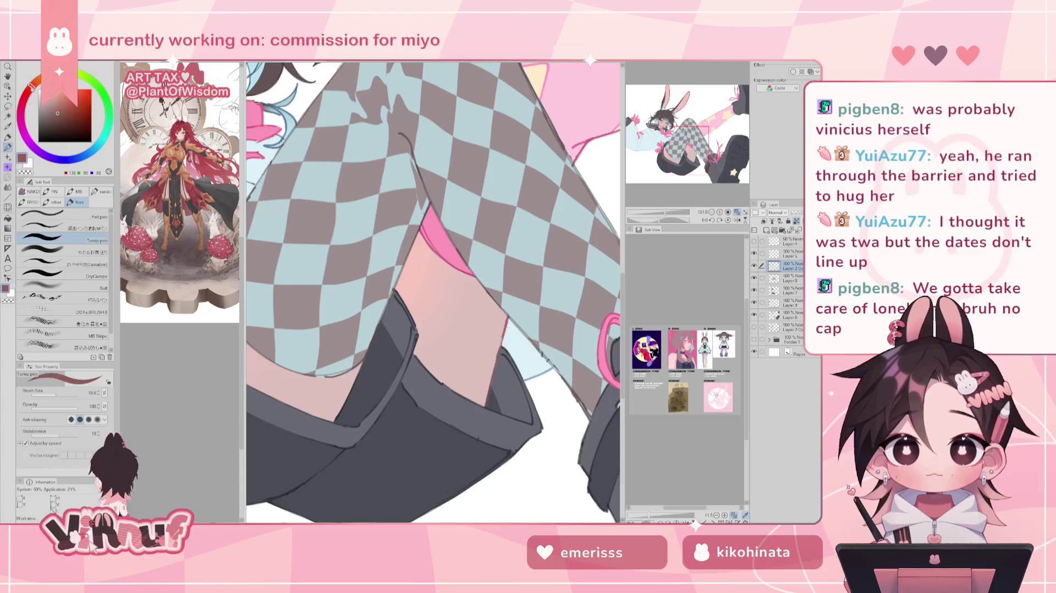
left_click_drag(24, 96, 62, 116)
left_click(64, 114)
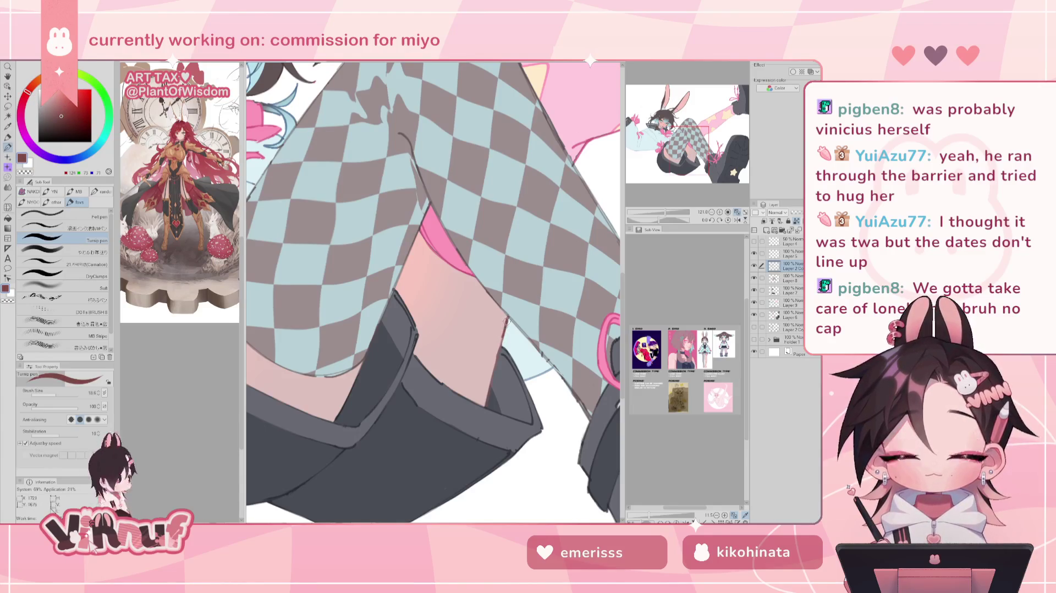
left_click(60, 104)
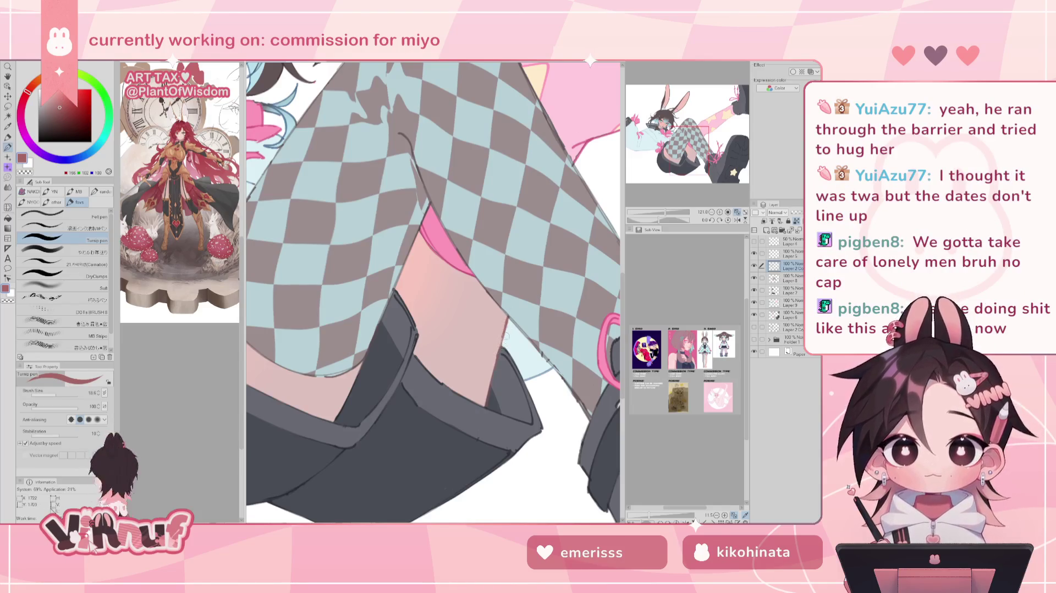
Step: Pan and rotate the canvas up to the character's face and bows
mouse_move(377, 281)
left_mouse_down()
mouse_move(504, 341)
mouse_move(507, 320)
left_mouse_up()
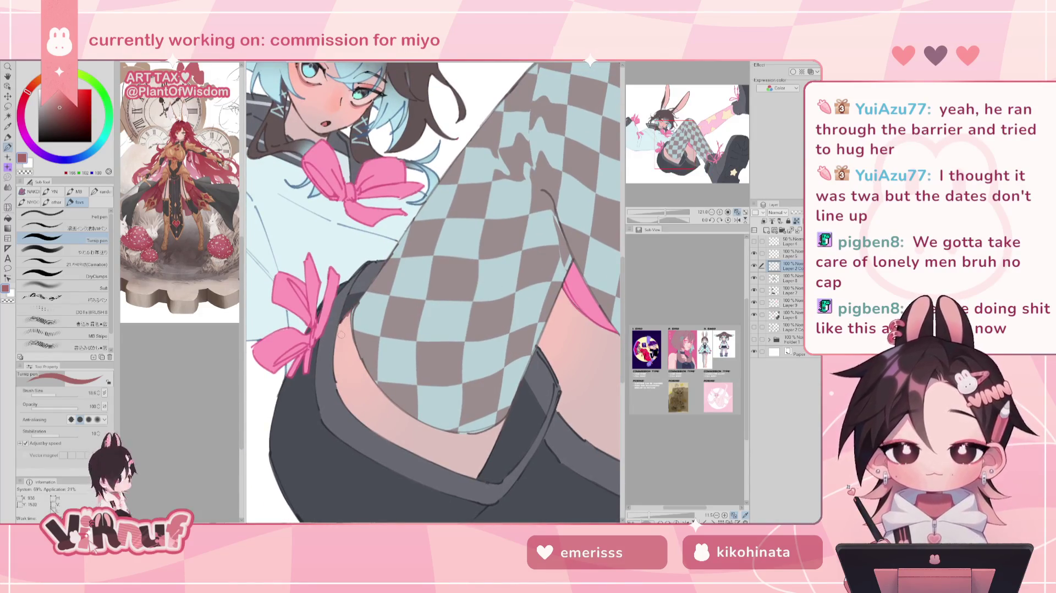
key("e")
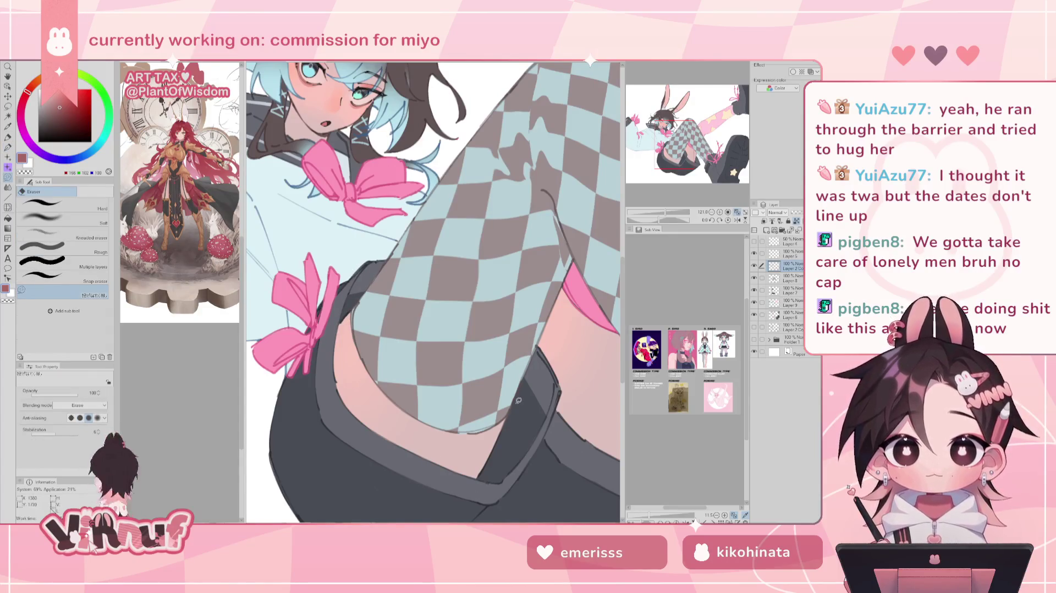
key("p")
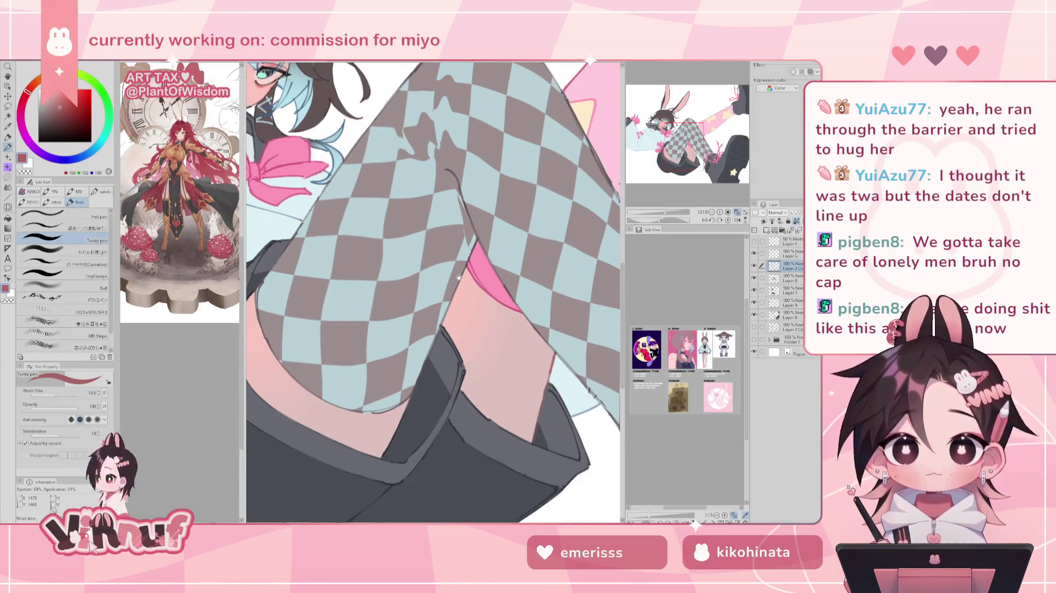
left_click_drag(511, 363, 479, 408)
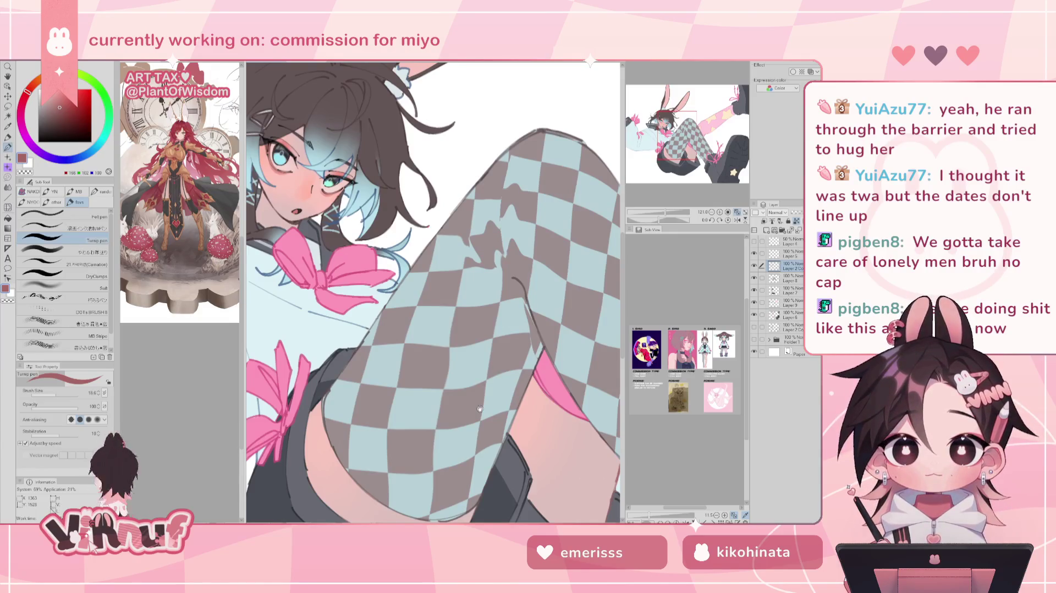
Step: Reframe on the face, briefly hide a colour layer to compare, and sample the collar's dark grey-blue
left_click_drag(480, 409, 571, 477)
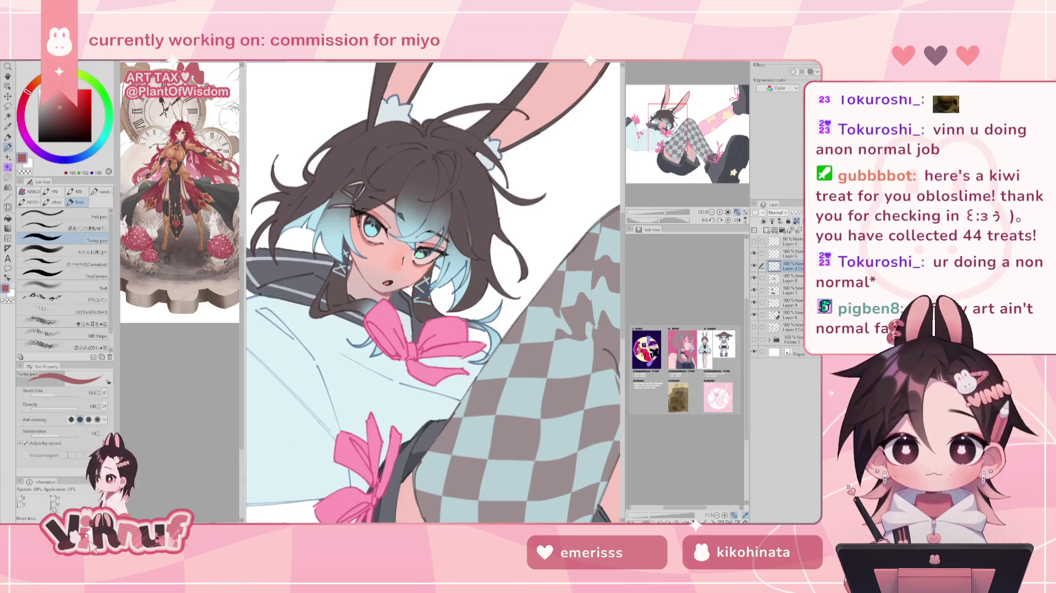
left_click_drag(434, 291, 440, 328)
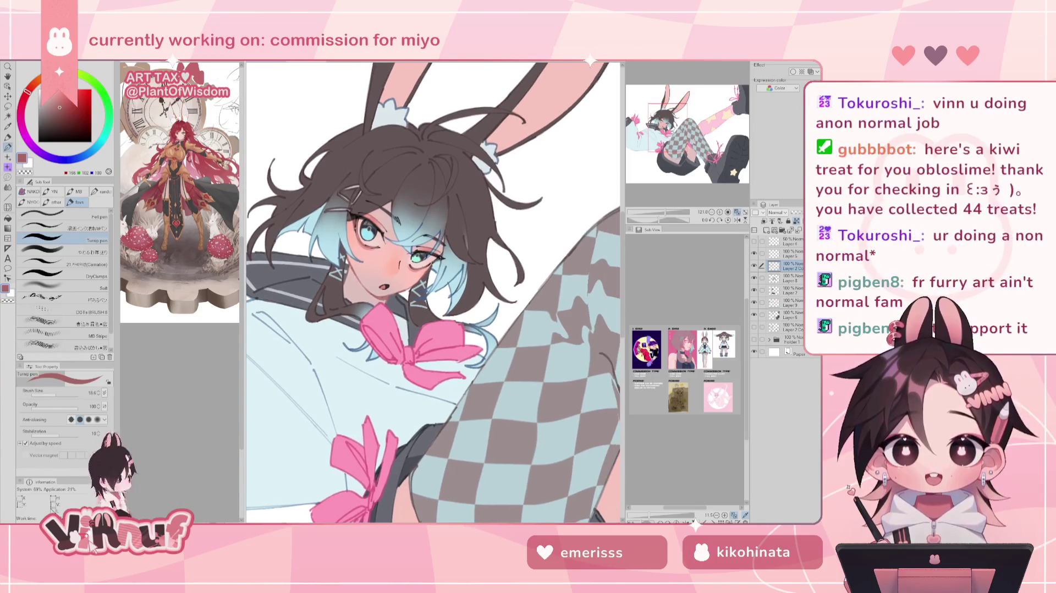
left_click(754, 266)
left_click(754, 265)
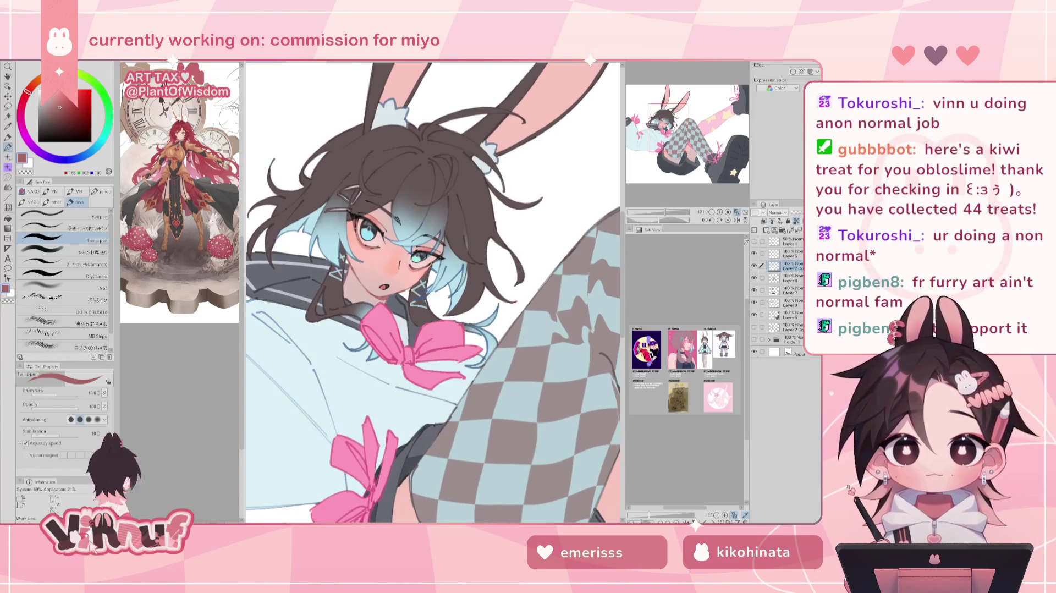
scroll(434, 291, "down", 3)
scroll(435, 292, "up", 3)
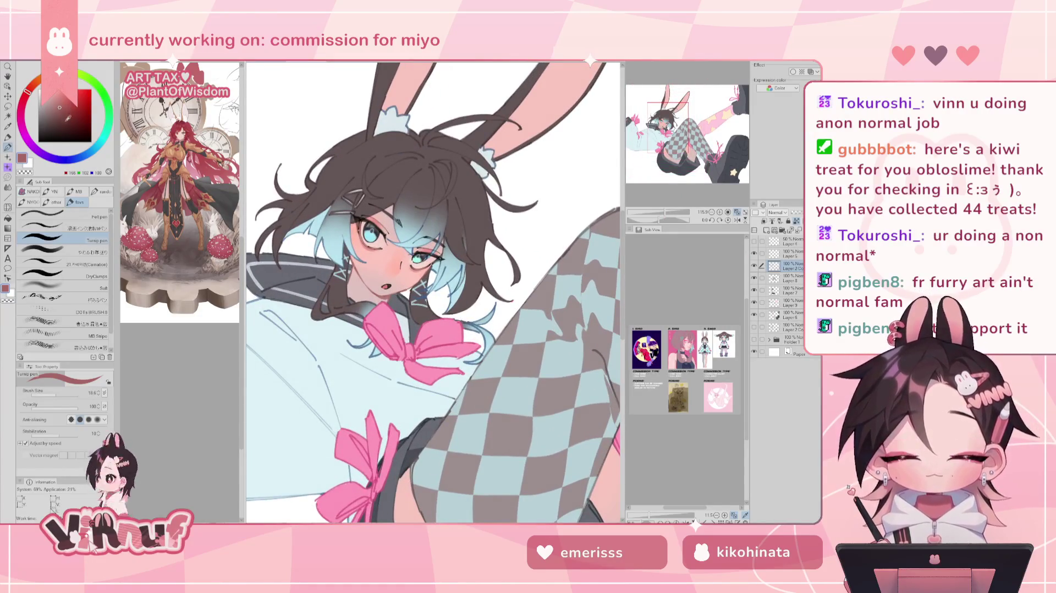
left_click(308, 278, "alt")
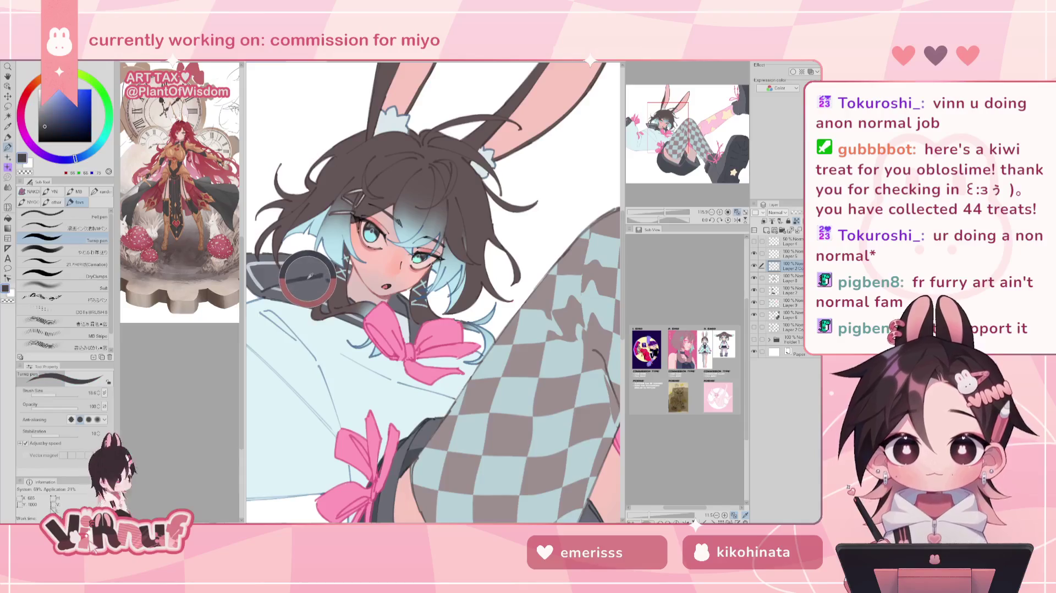
left_click_drag(504, 263, 367, 100)
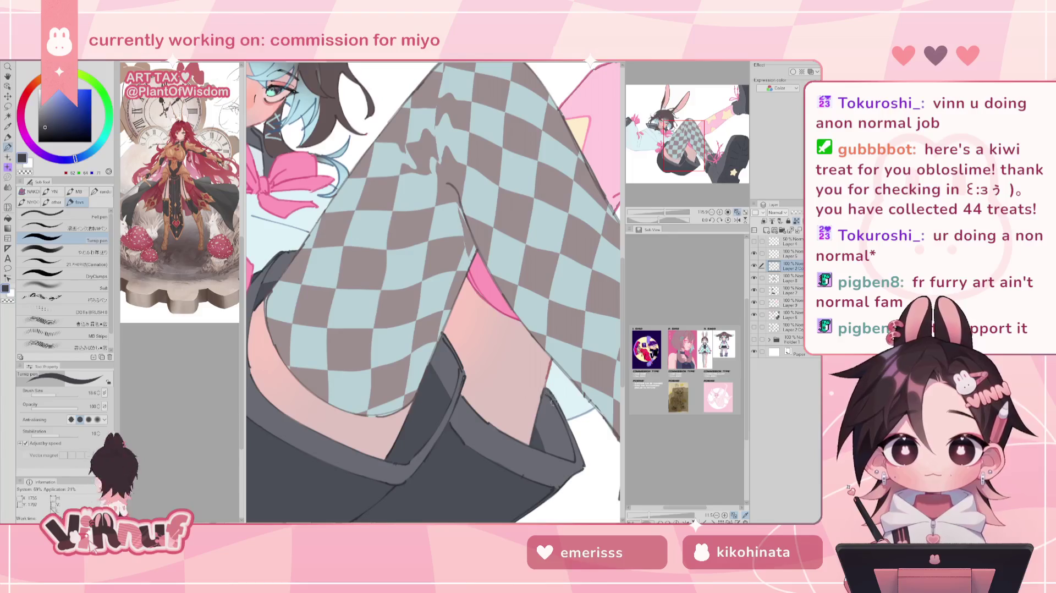
Step: Pick a darker shade of the grey-blue and bring the head and ears back into view
left_click(48, 130)
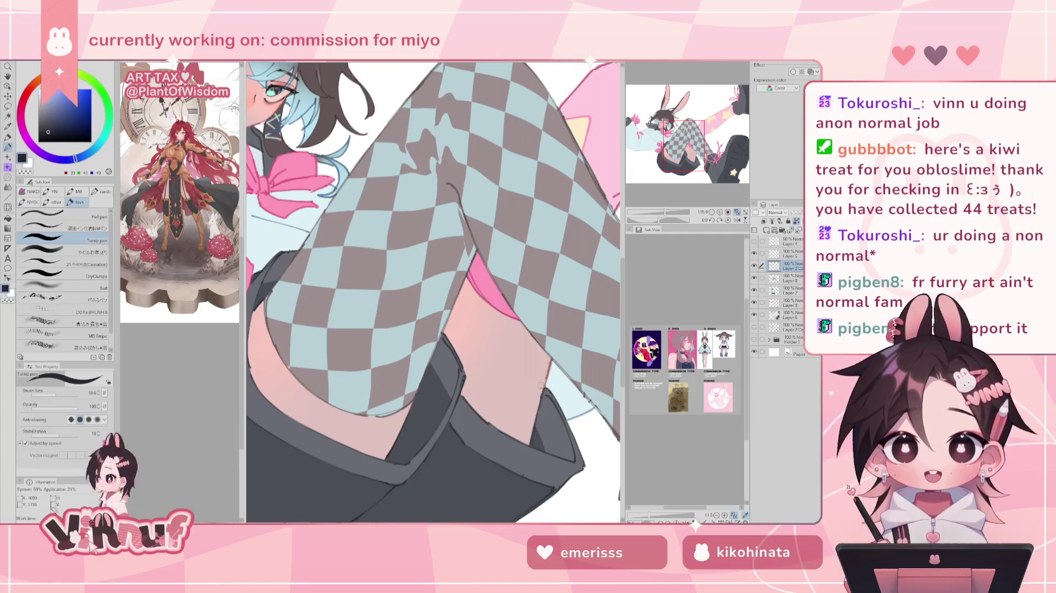
left_click_drag(549, 401, 494, 422)
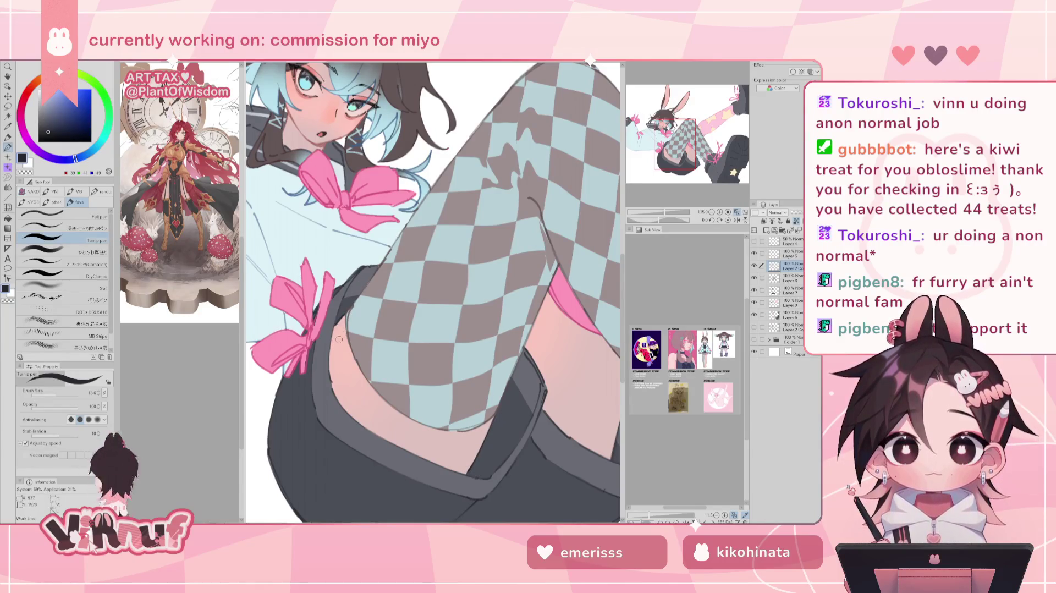
left_click_drag(364, 301, 451, 418)
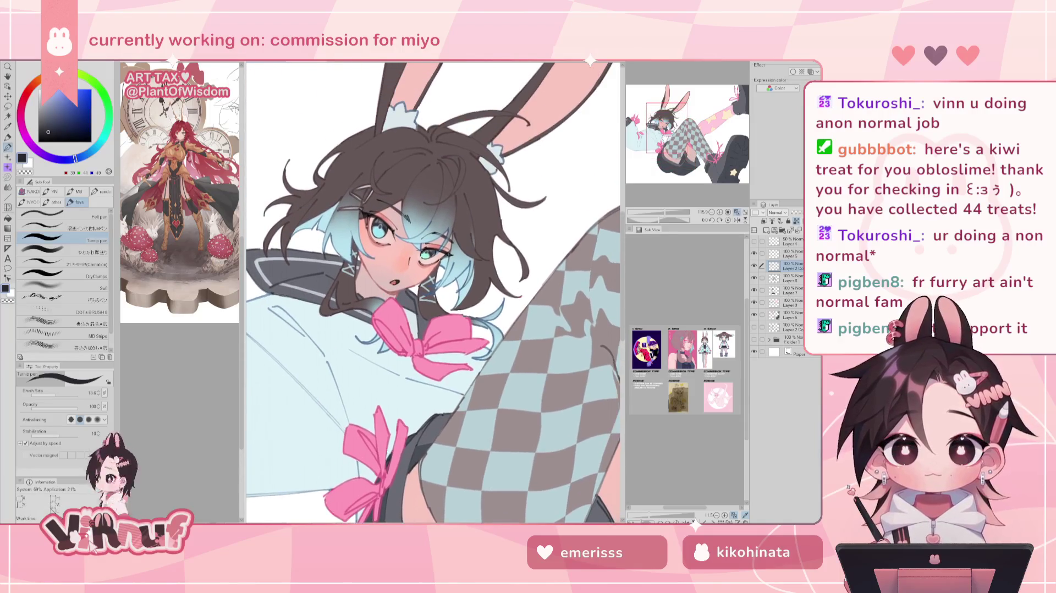
Step: Mix a dark reddish-brown and add a short stroke at the eye's outer corner
left_click_drag(385, 275, 395, 339)
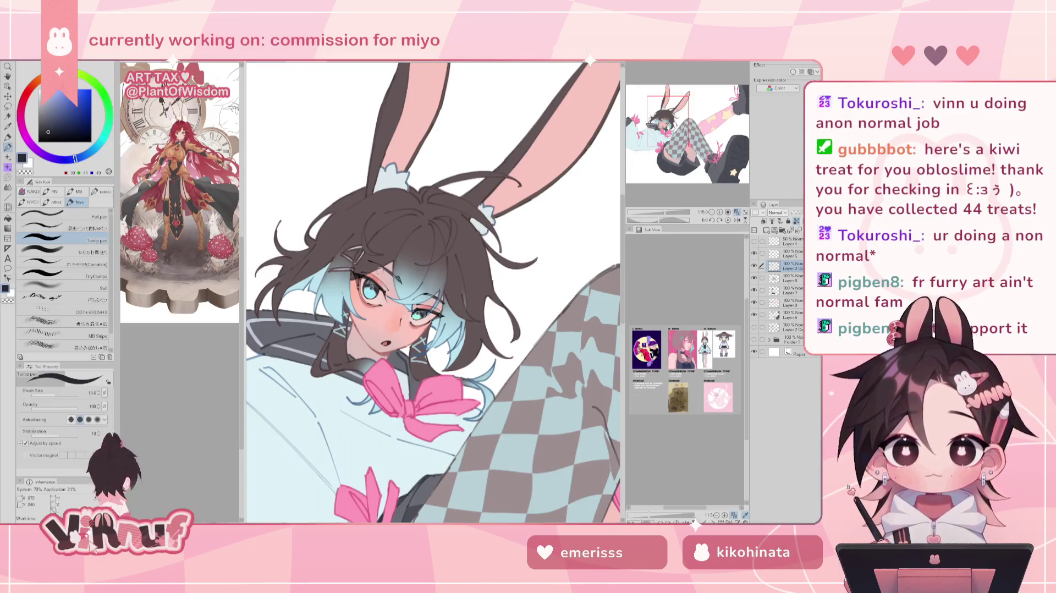
left_click_drag(32, 98, 30, 88)
left_click(68, 117)
left_click_drag(67, 117, 62, 123)
left_click_drag(418, 337, 431, 321)
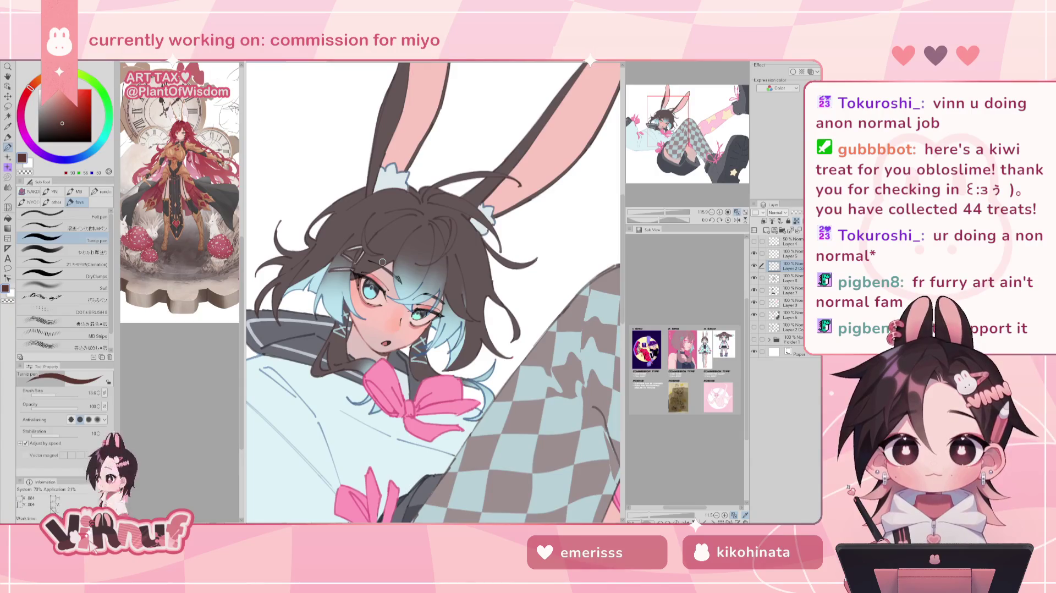
Step: Sample the hair brown and the dark brown near the mouth, then zoom in on the face
left_click(470, 255, "alt")
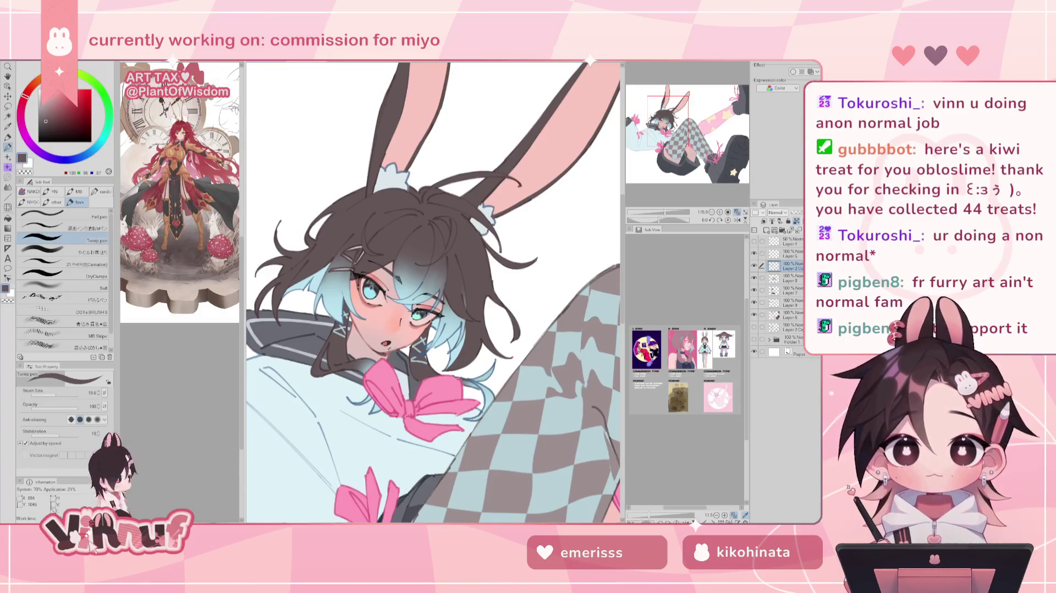
left_click(384, 352, "alt")
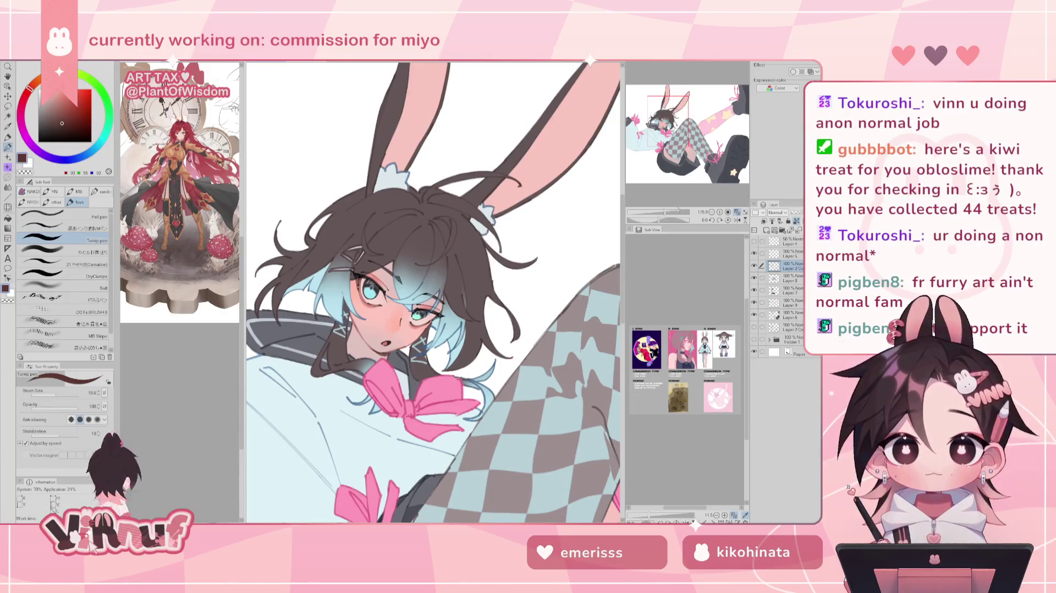
scroll(455, 242, "down", 3)
left_click_drag(661, 213, 664, 212)
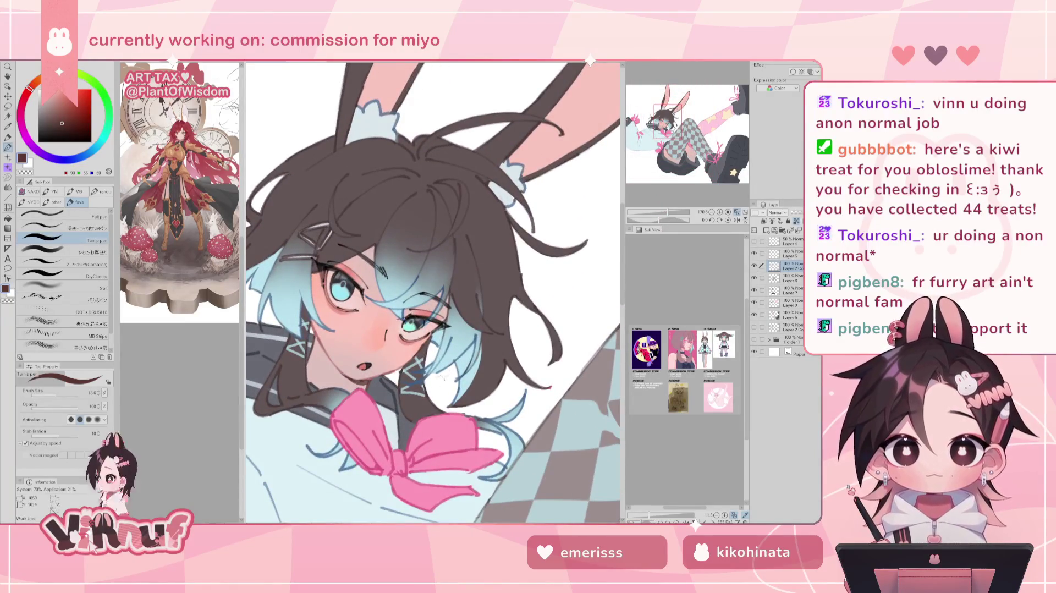
Step: On Layer 5, pick a darker red-brown and enlarge the brush
key("alt+bracketright")
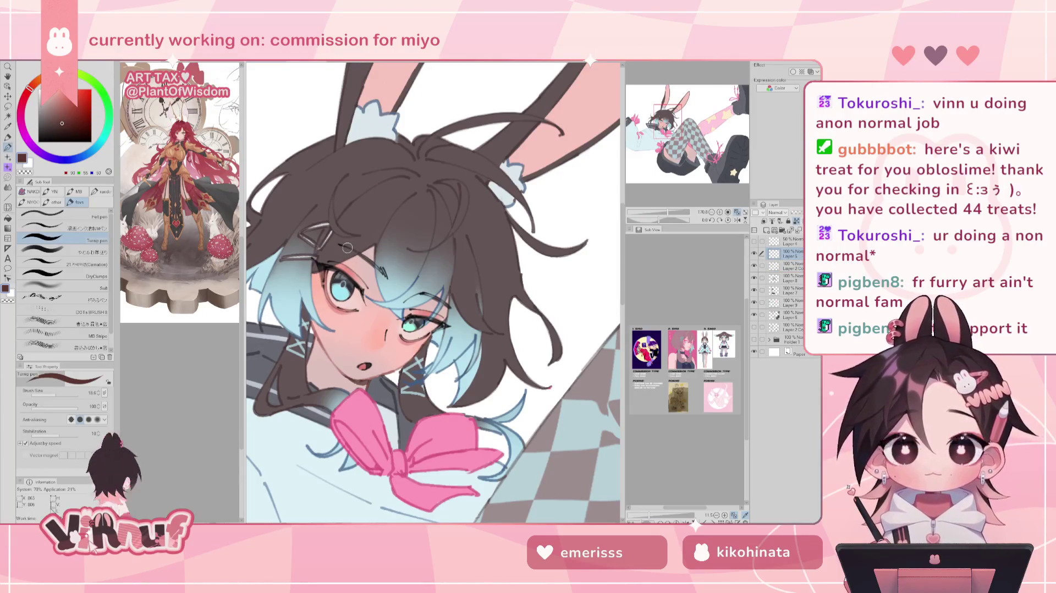
left_click(79, 120)
left_click_drag(79, 121, 76, 127)
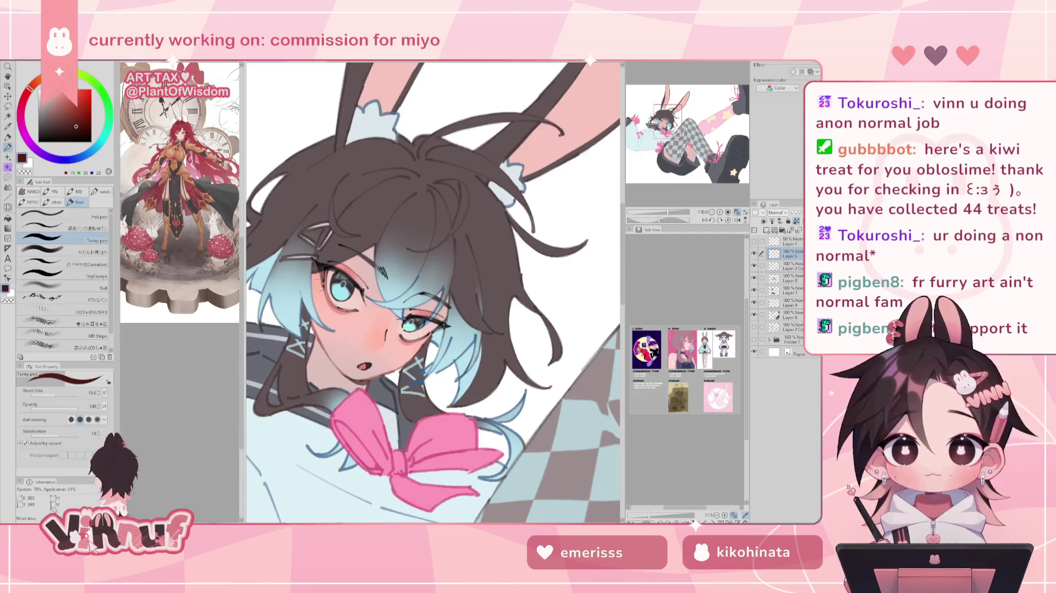
key("bracketright")
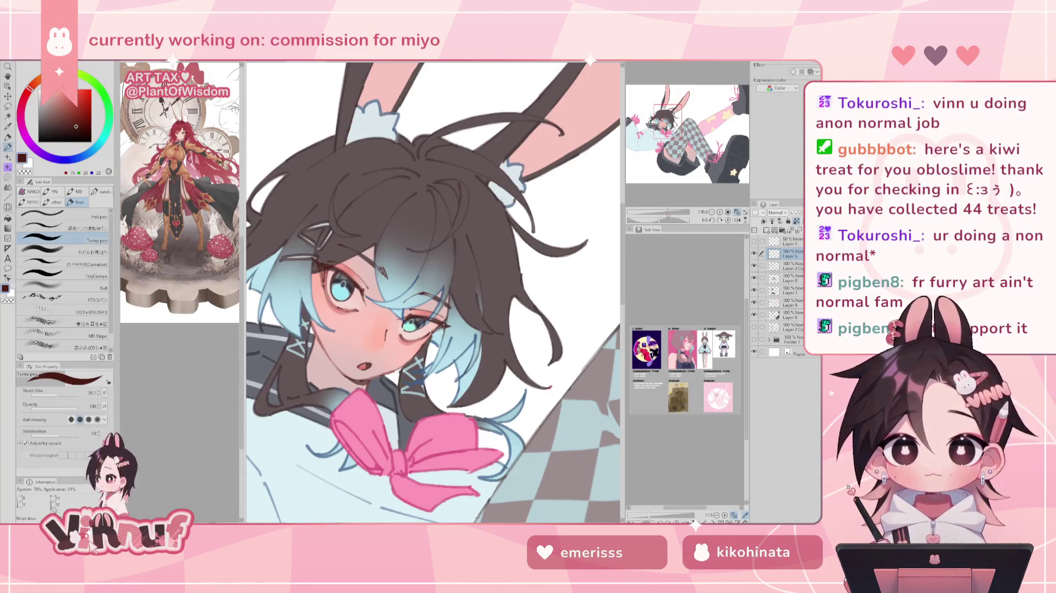
key("ctrl+0")
scroll(435, 291, "up", 5)
Step: Switch to the soft brush at size 19 with a light, slightly darkened red
left_click_drag(434, 292, 418, 308)
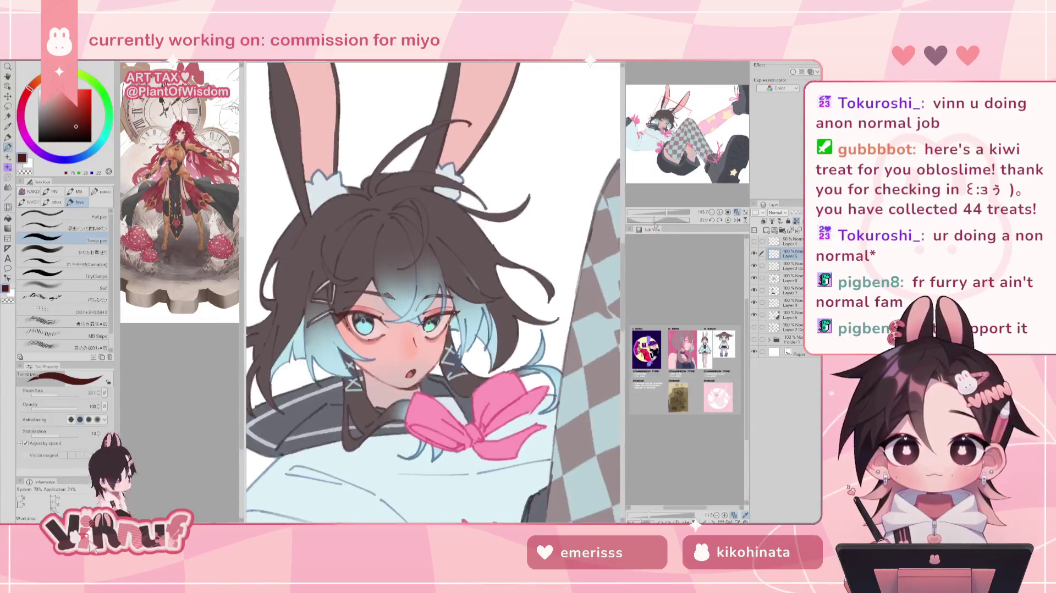
left_click(72, 251)
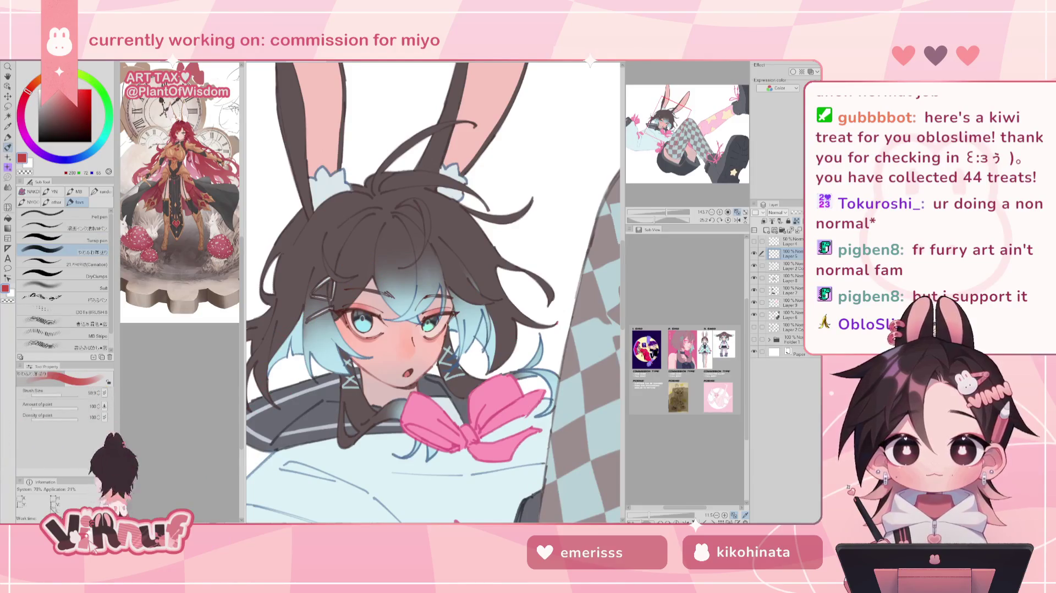
left_click(66, 101)
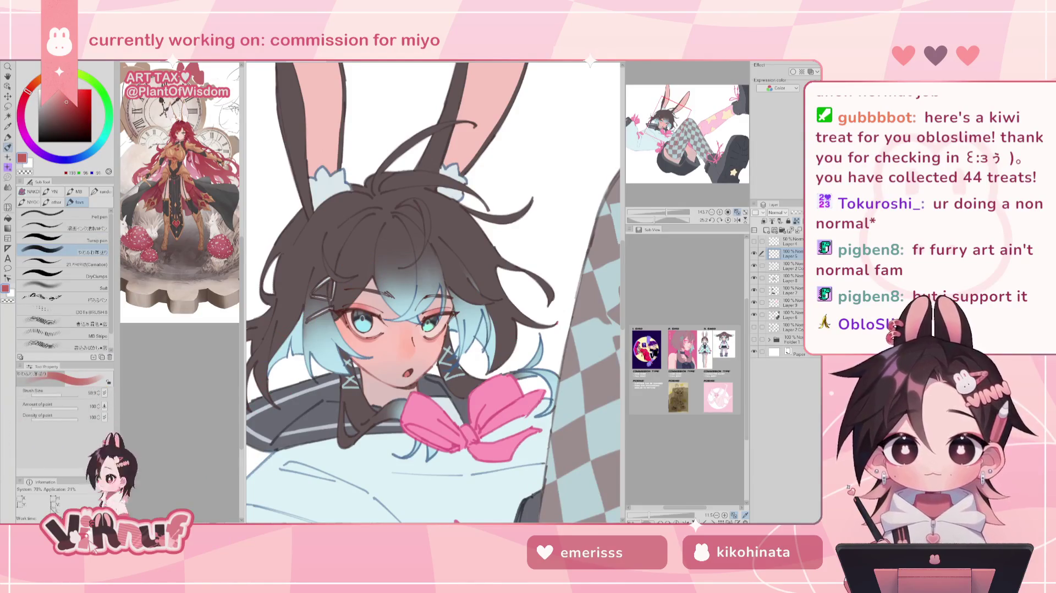
left_click_drag(60, 395, 58, 396)
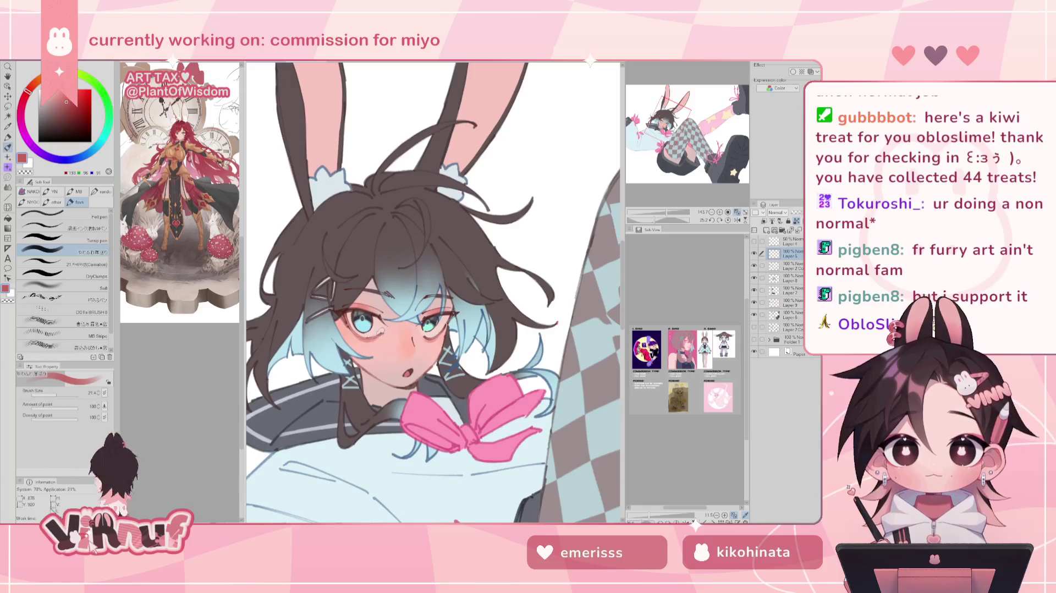
left_click(71, 105)
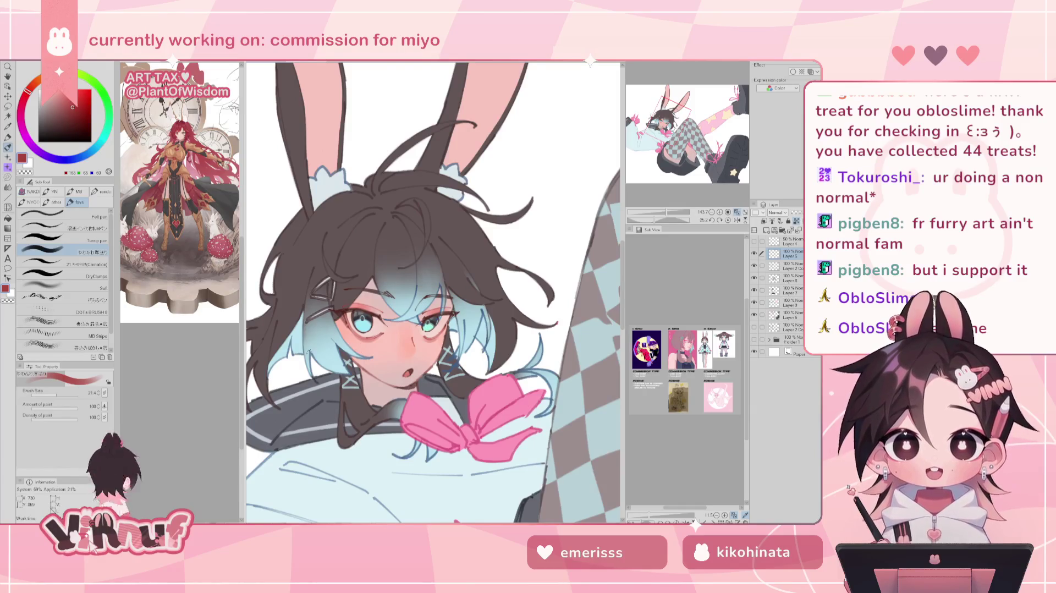
Step: Sample the hair's light blue, darken it, and shrink the brush to a fine size
left_click(348, 365, "alt")
left_click(348, 365, "alt")
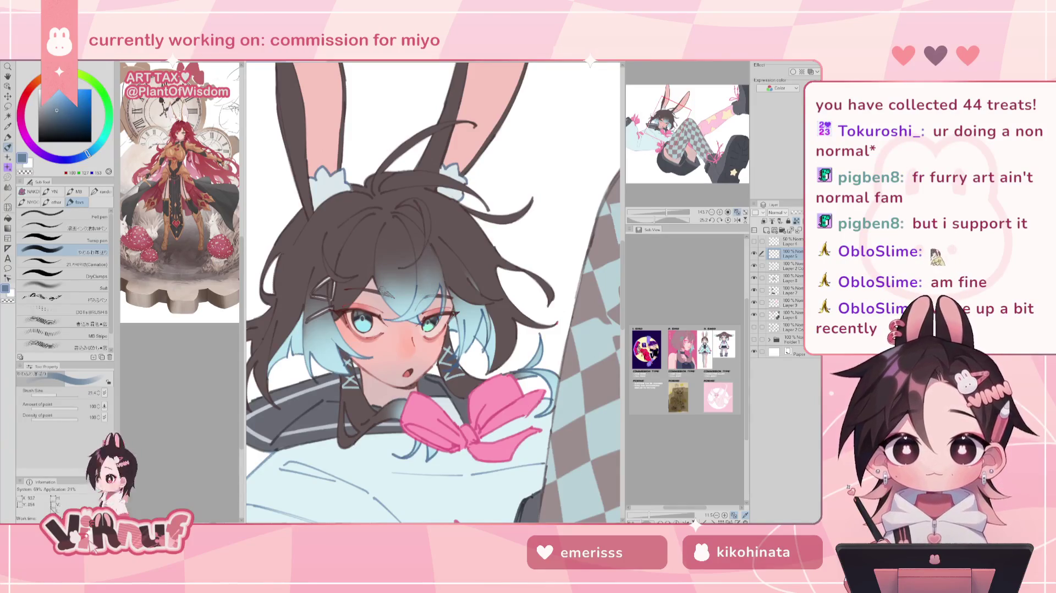
left_click(58, 116)
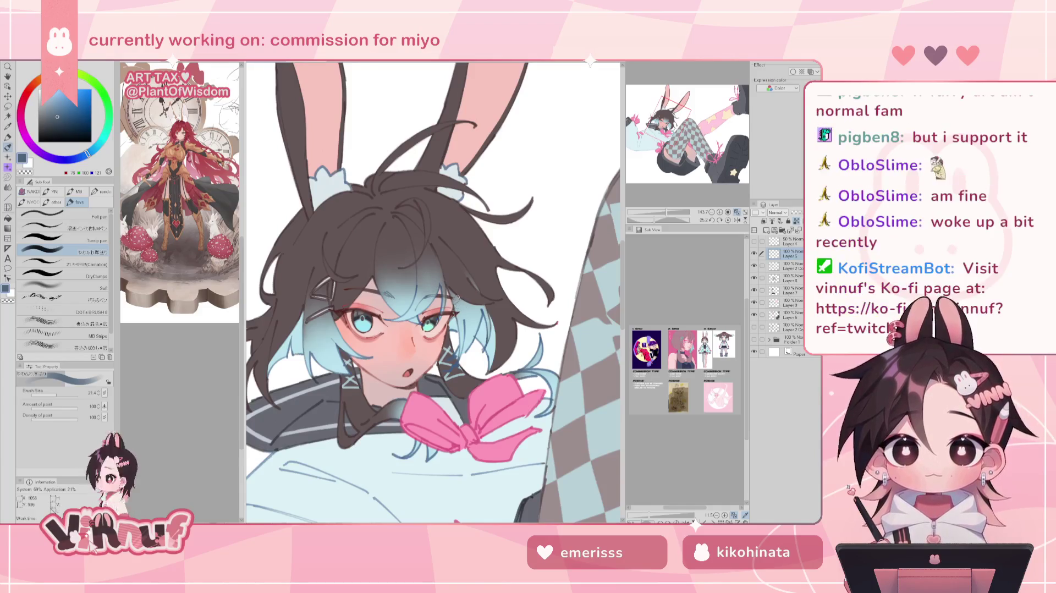
left_click_drag(456, 286, 448, 281)
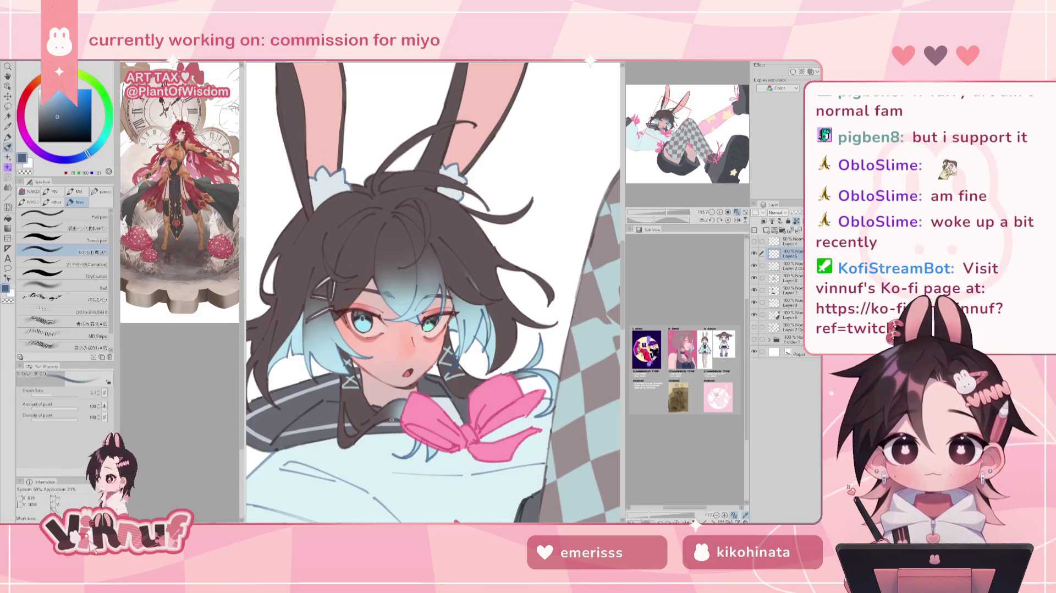
Step: Paint with a near-black dark brown at brush size 10, then sample the hair's blue-grey
left_click(26, 91)
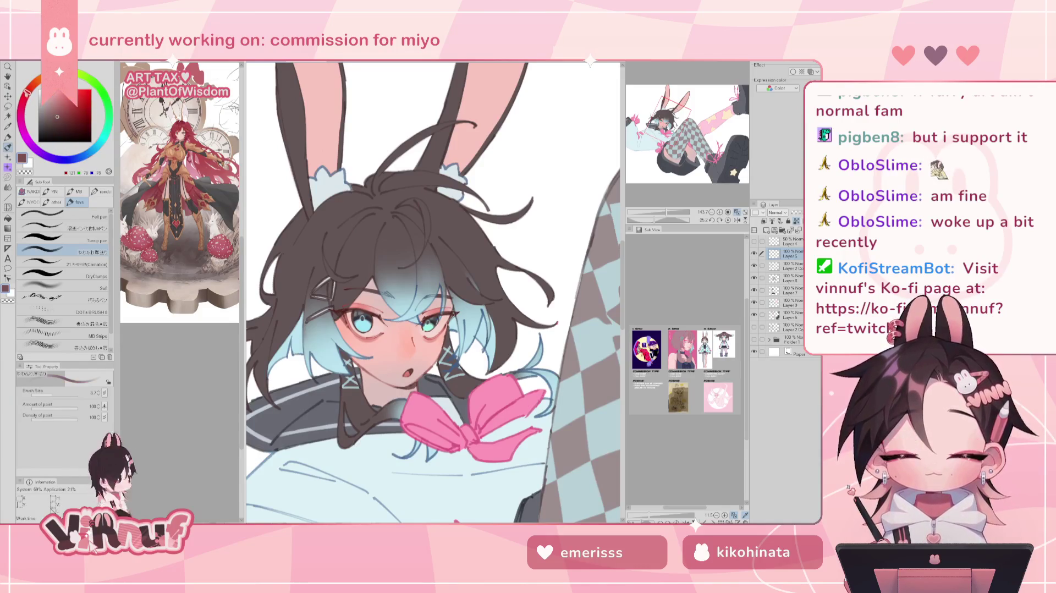
left_click_drag(26, 91, 53, 126)
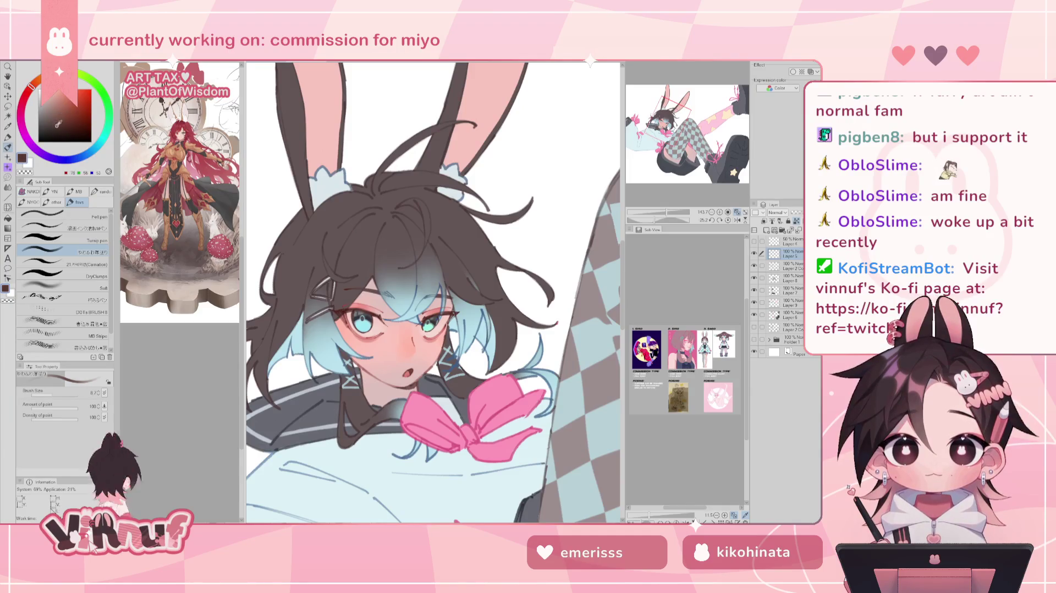
left_click(57, 394)
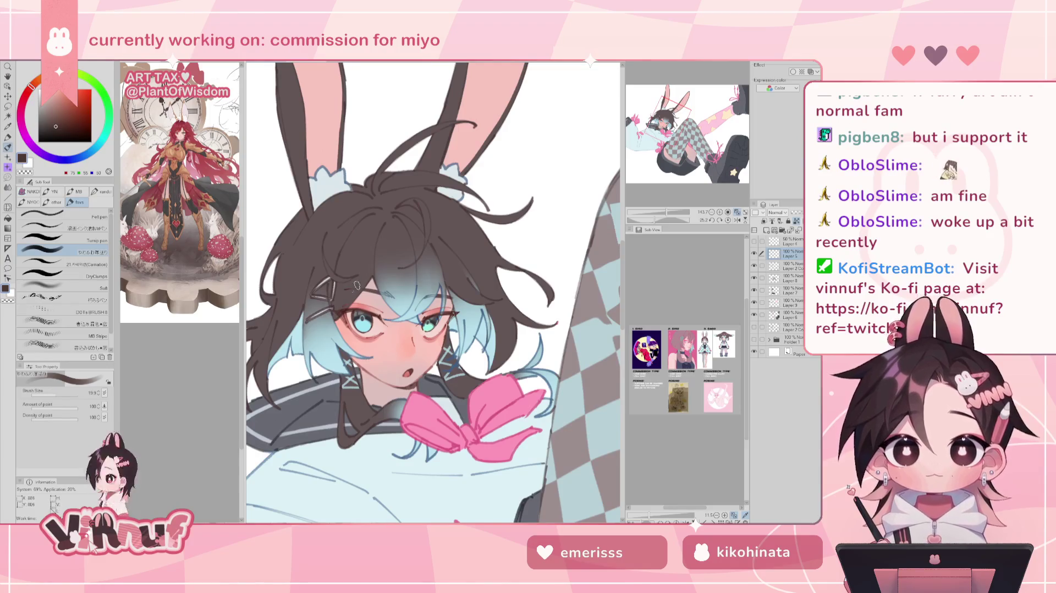
left_click(58, 129)
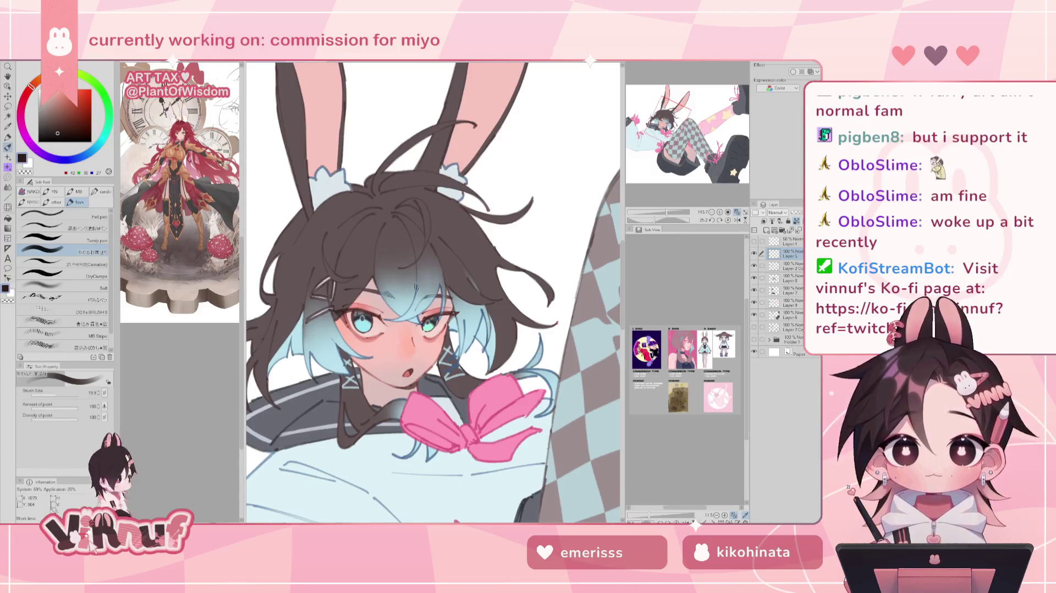
left_click(416, 320, "alt")
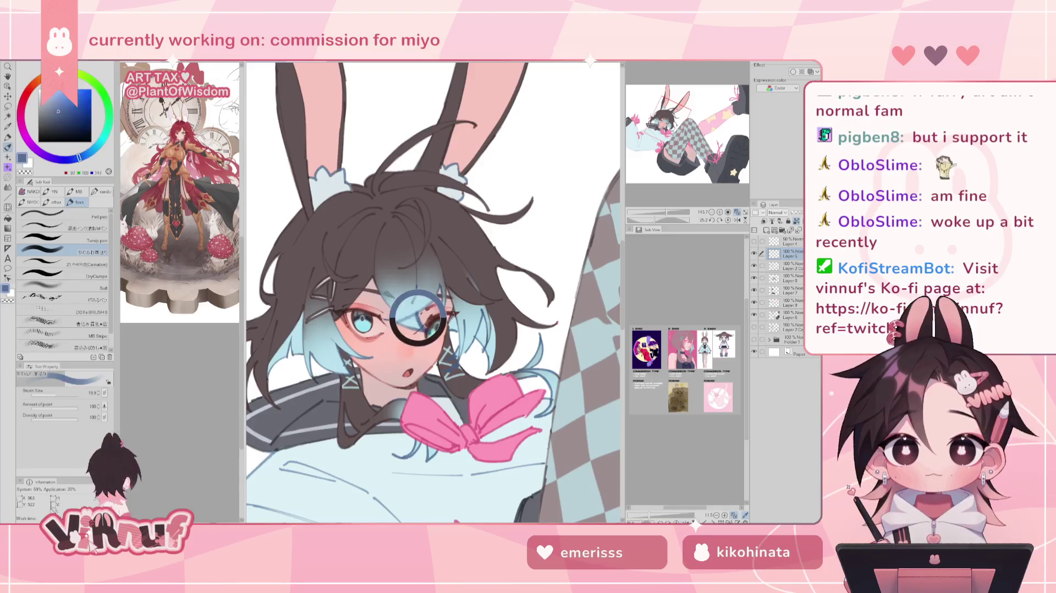
Step: Adjust the drawing colour through a muted purple to a slightly darkened light blue
left_click_drag(64, 115, 61, 120)
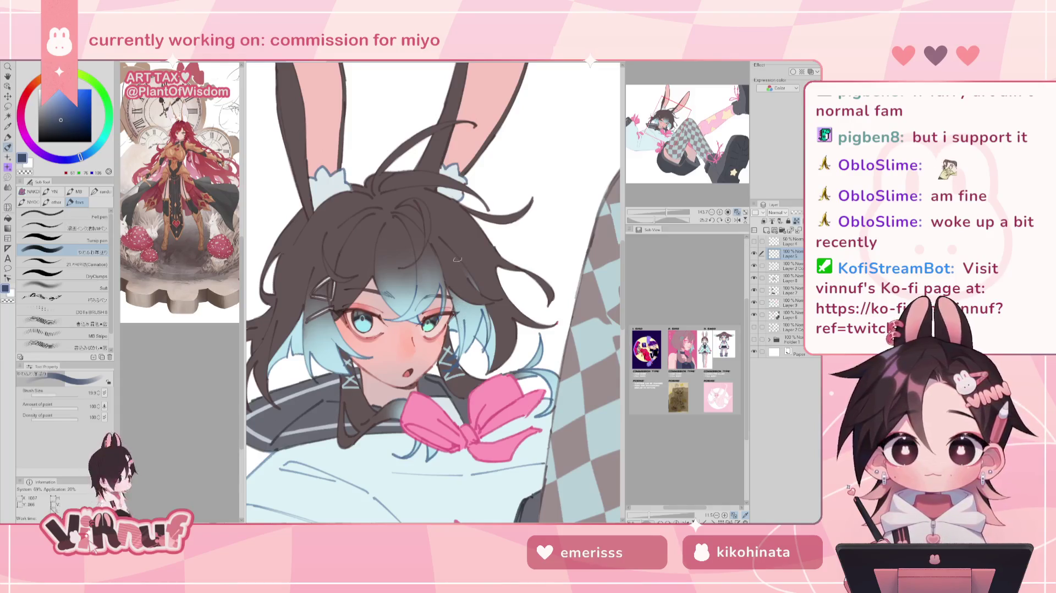
left_click_drag(81, 158, 51, 159)
left_click_drag(59, 118, 52, 127)
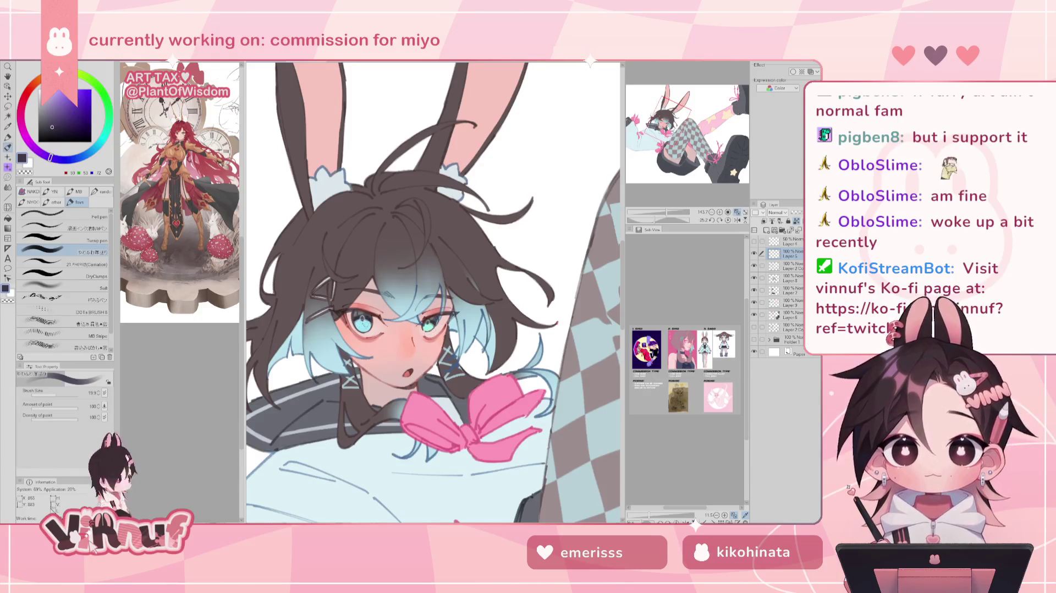
left_click(314, 358, "alt")
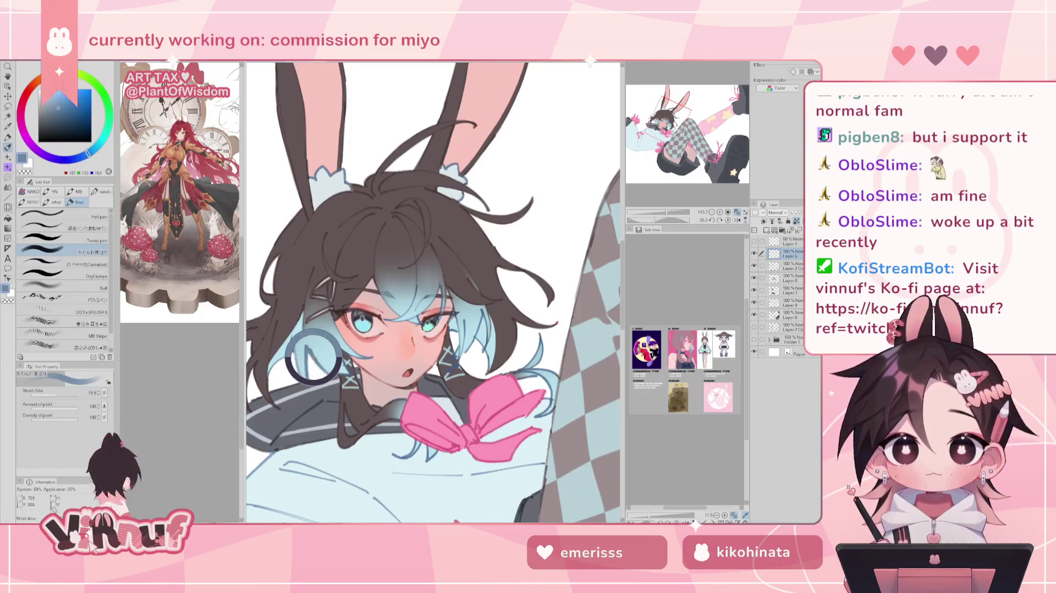
left_click(358, 324, "alt")
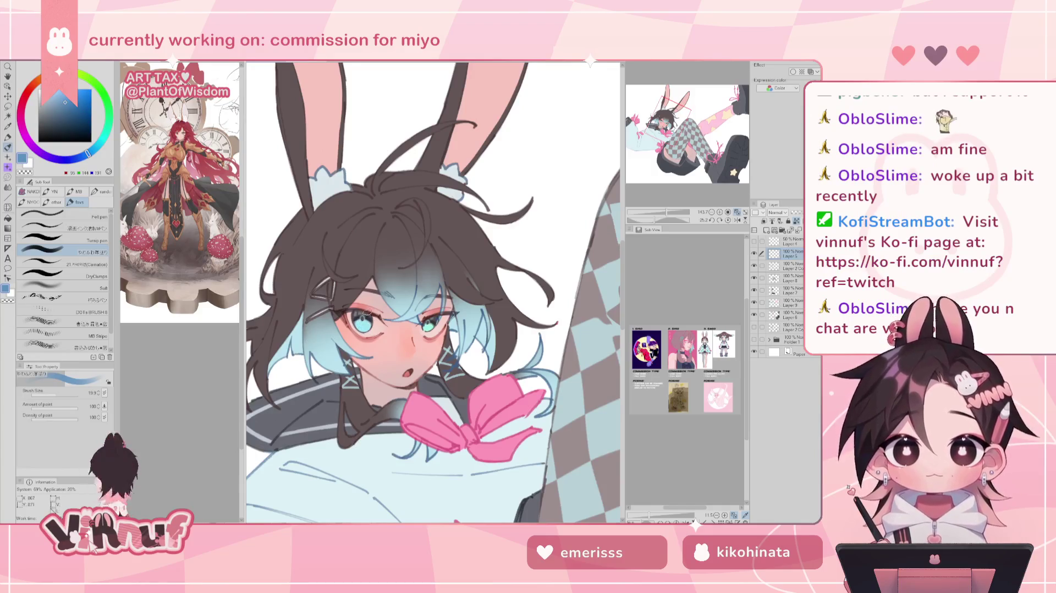
Step: Switch to the Turnip pen with a bright saturated blue and check Layer 5's eye shading at 200%
key("comma")
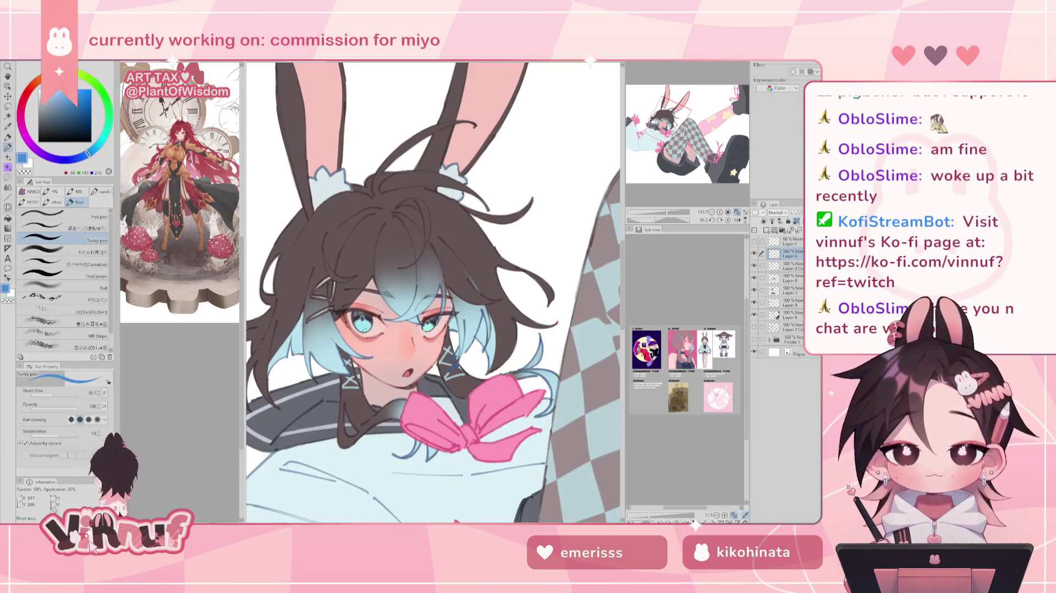
left_click(68, 94)
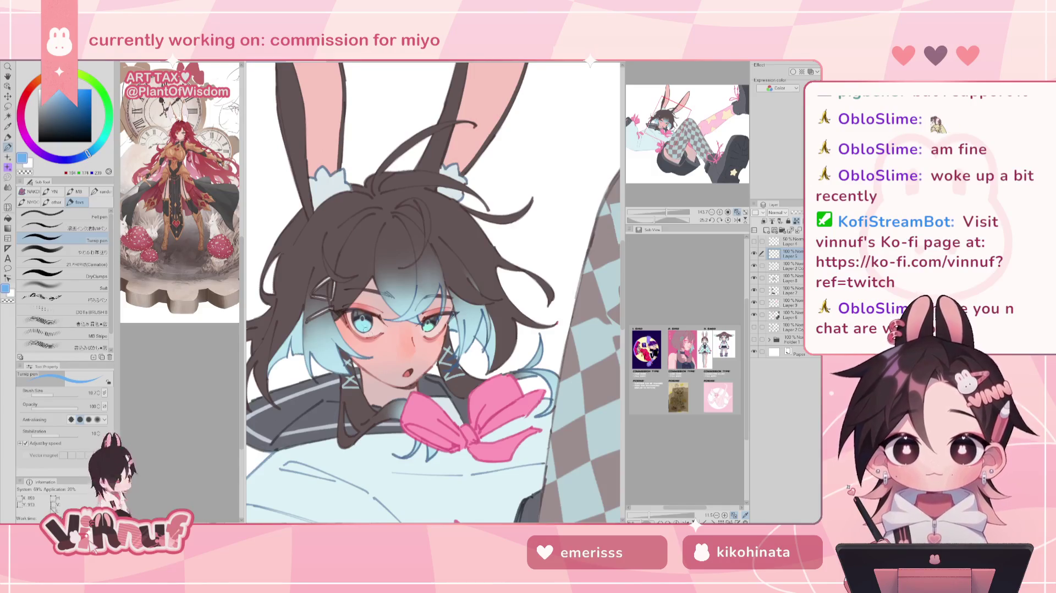
left_click(72, 89)
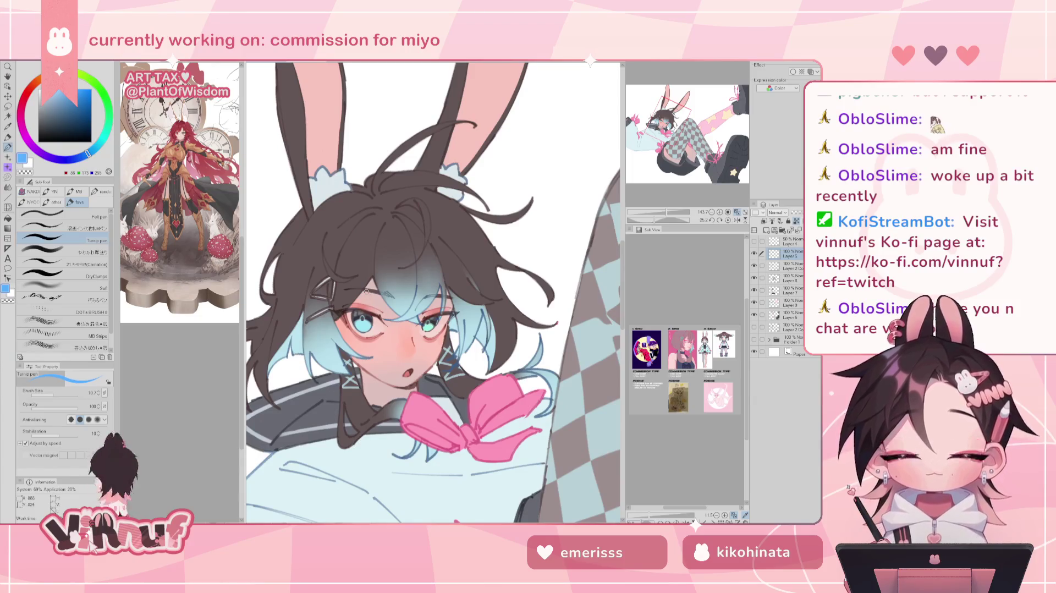
left_click(754, 254)
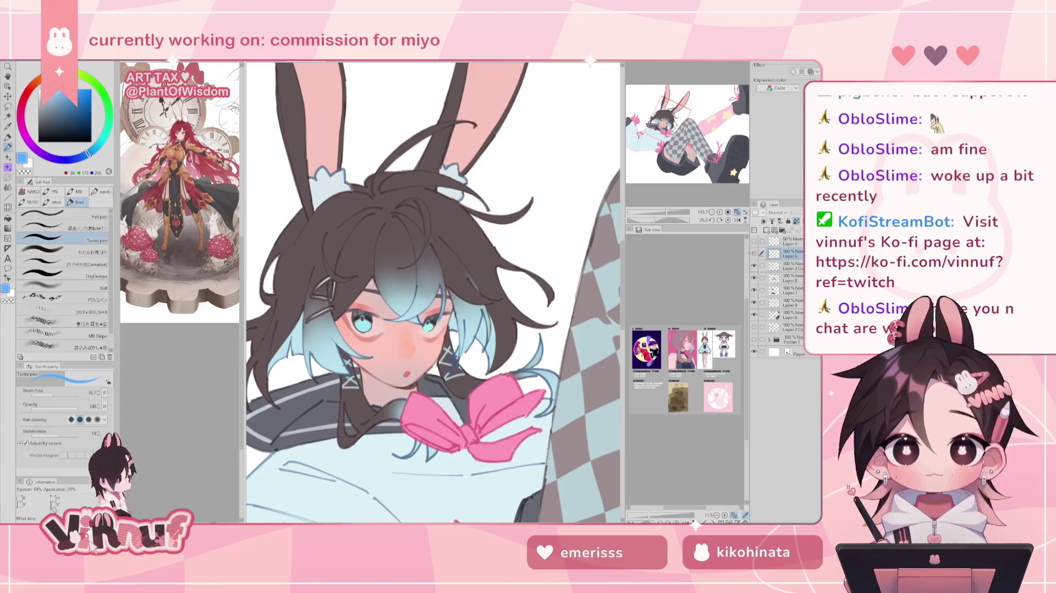
left_click(754, 254)
left_click_drag(666, 212, 673, 214)
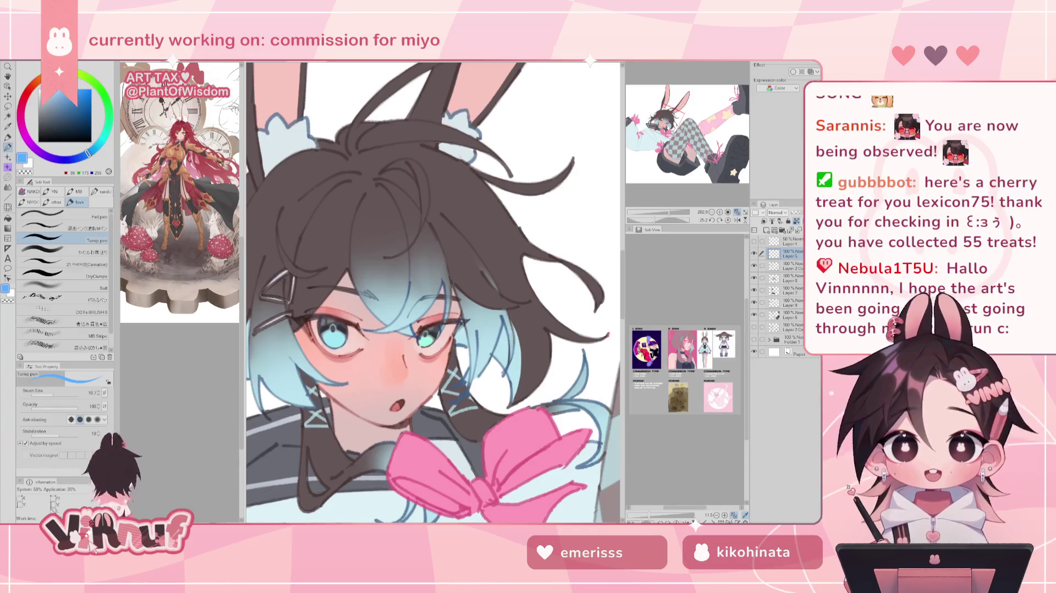
Step: Reset the canvas rotation to upright, zoom in on the face, then hide the checker and bow layer
left_click_drag(668, 211, 658, 212)
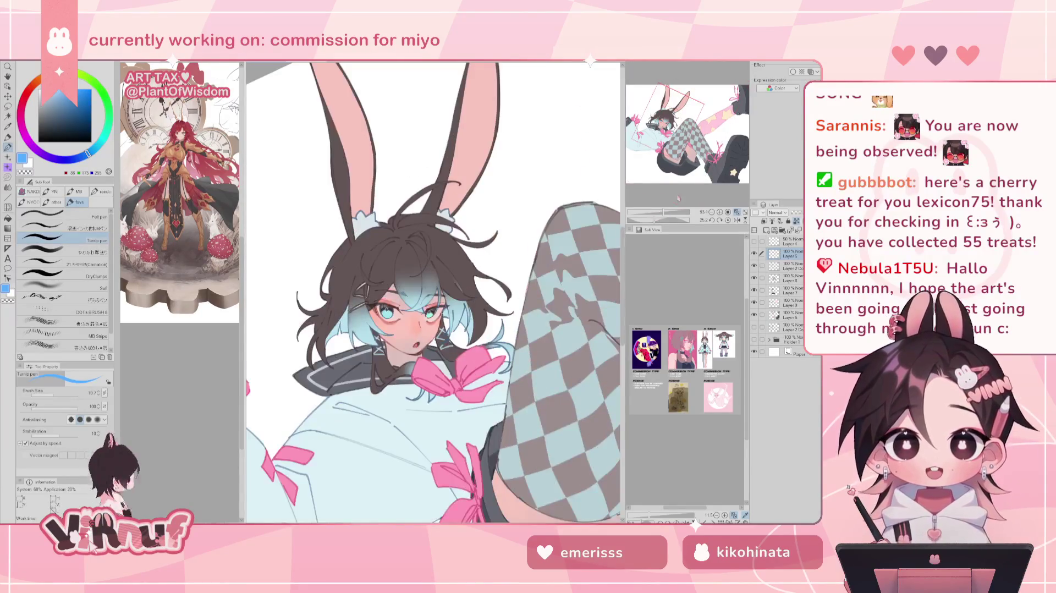
key("ctrl+minus")
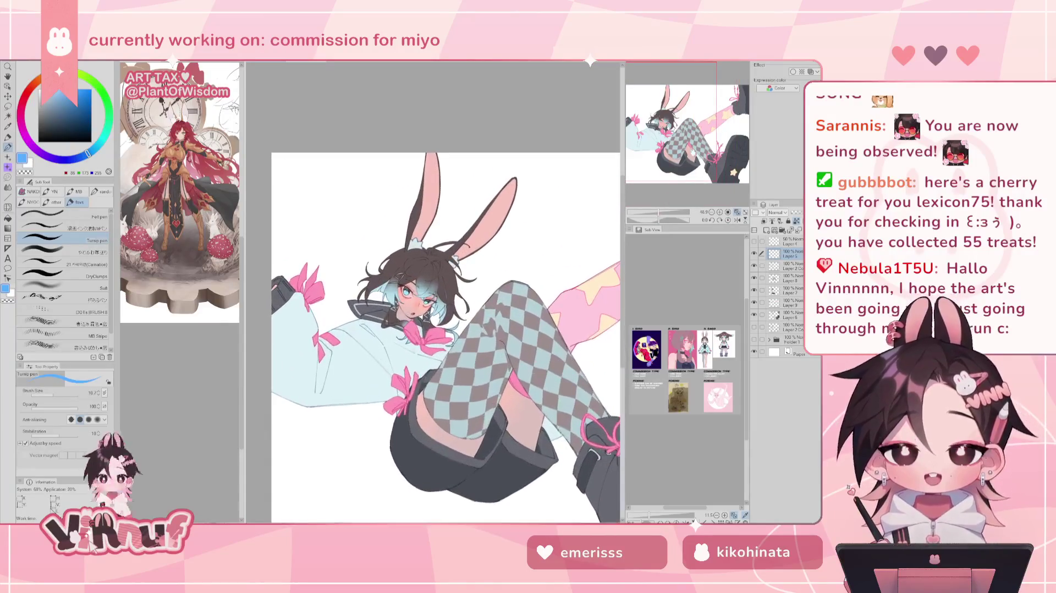
left_click_drag(657, 211, 666, 211)
left_click_drag(682, 144, 665, 124)
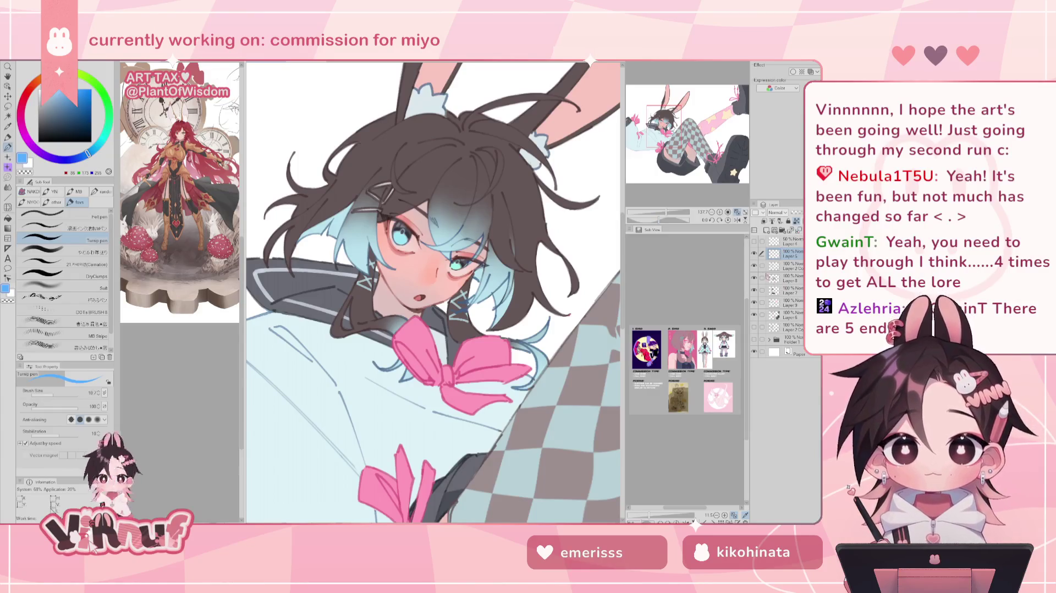
left_click(754, 278)
Step: Show the checker and bow layer again and dab a dark teal accent on the right eye
left_click(754, 278)
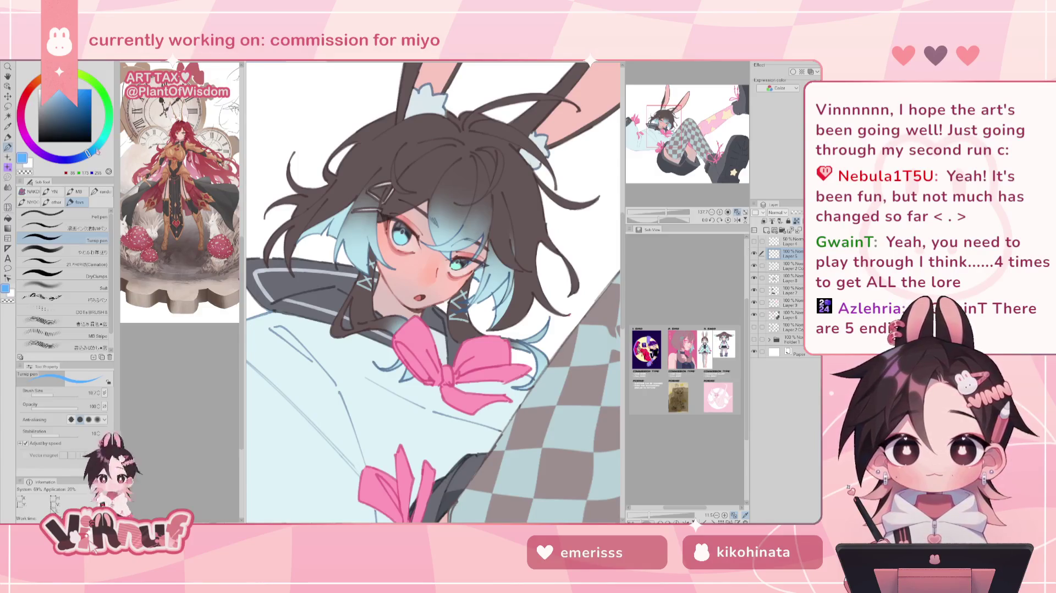
left_click_drag(97, 151, 99, 144)
left_click_drag(66, 104, 67, 107)
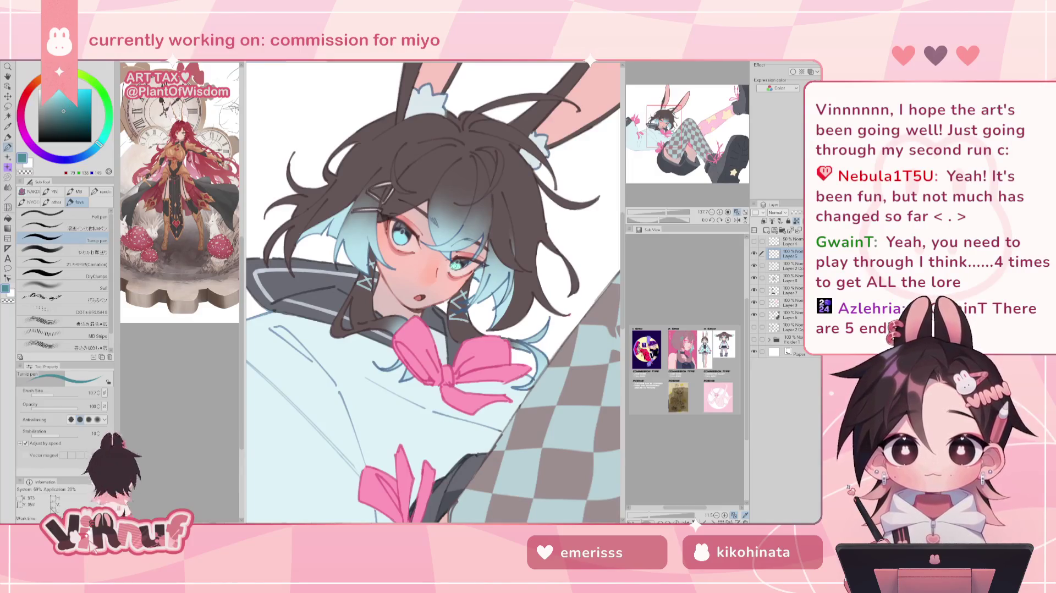
left_click(455, 267)
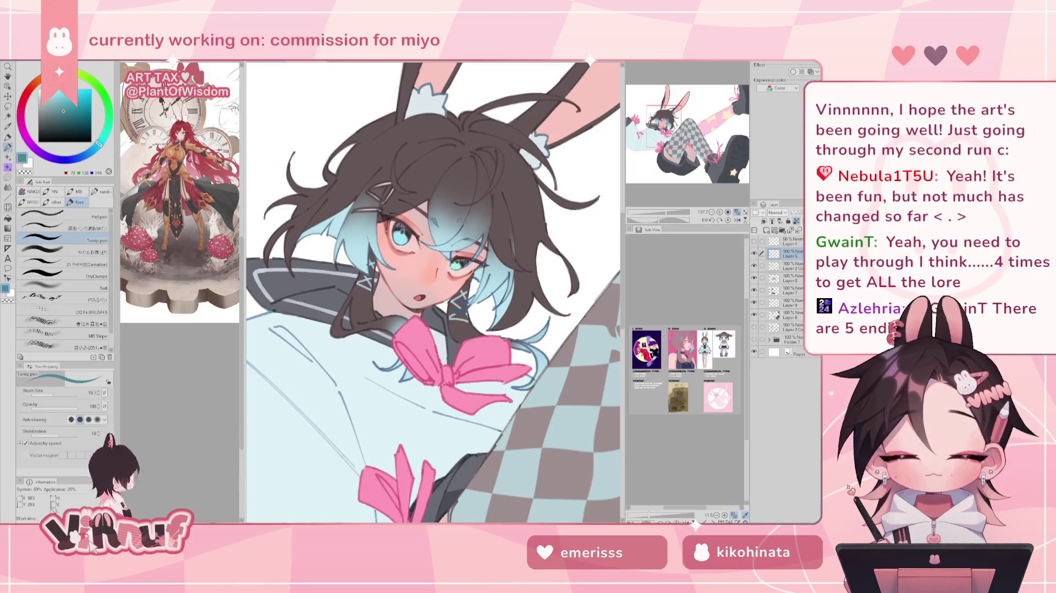
Step: Choose a saturated red and the soft thick-paint brush sub tool
left_click(30, 89)
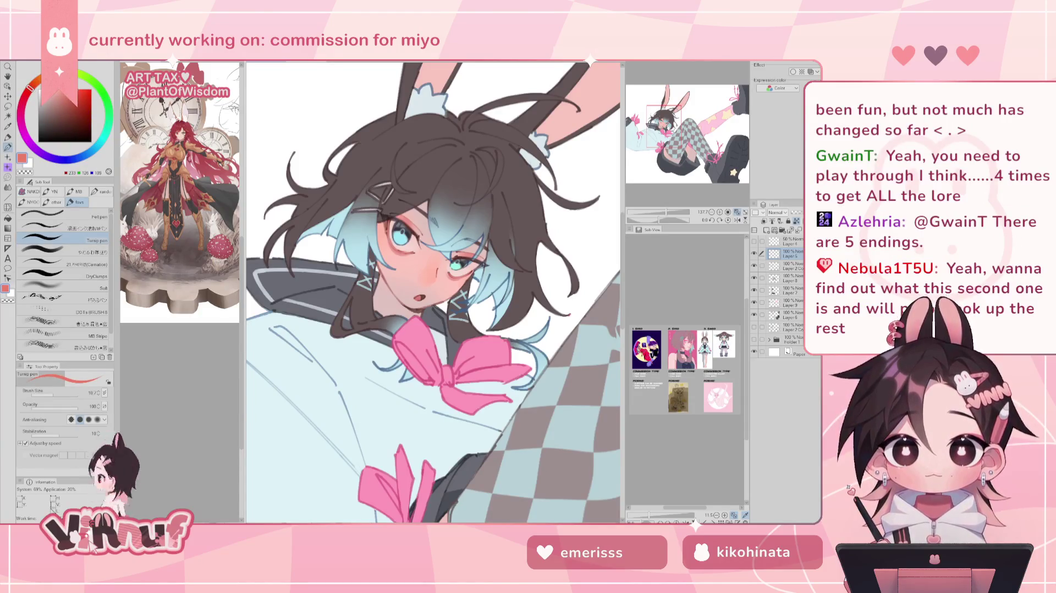
left_click(76, 250)
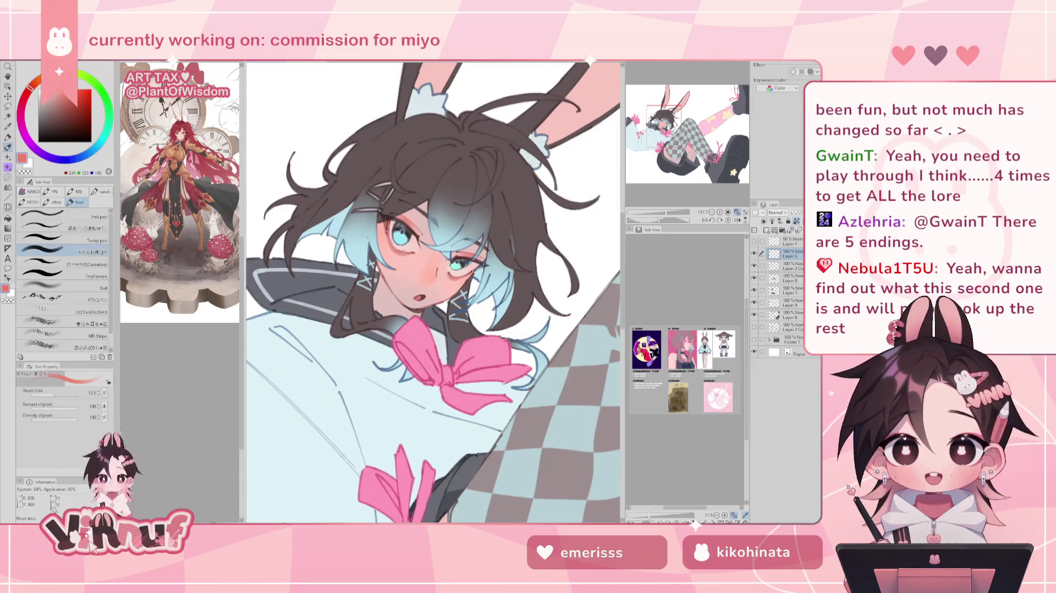
left_click(80, 92)
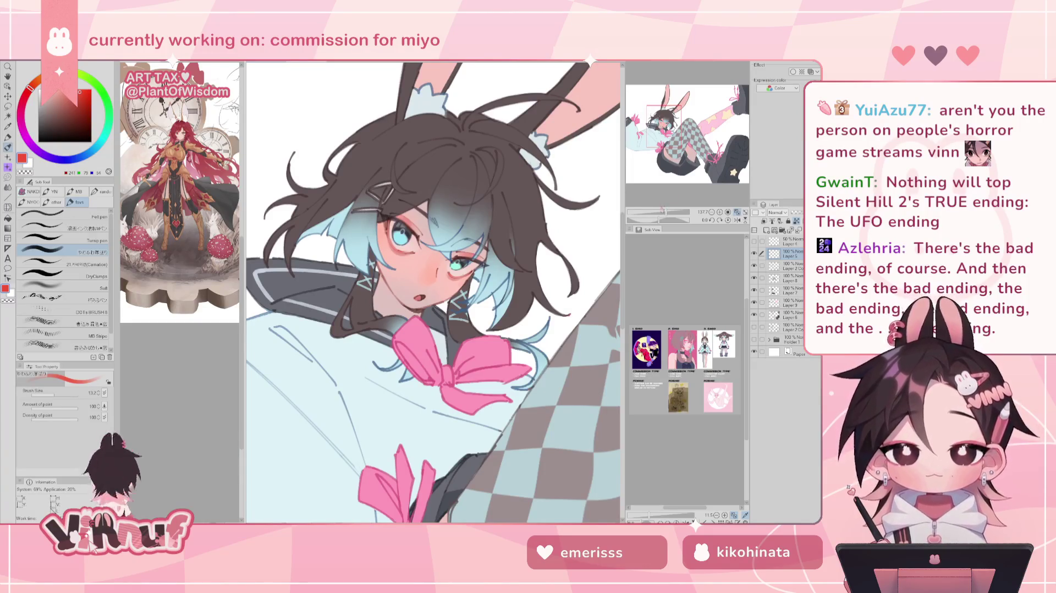
mouse_move(667, 212)
left_mouse_down()
mouse_move(646, 212)
mouse_move(658, 214)
left_mouse_up()
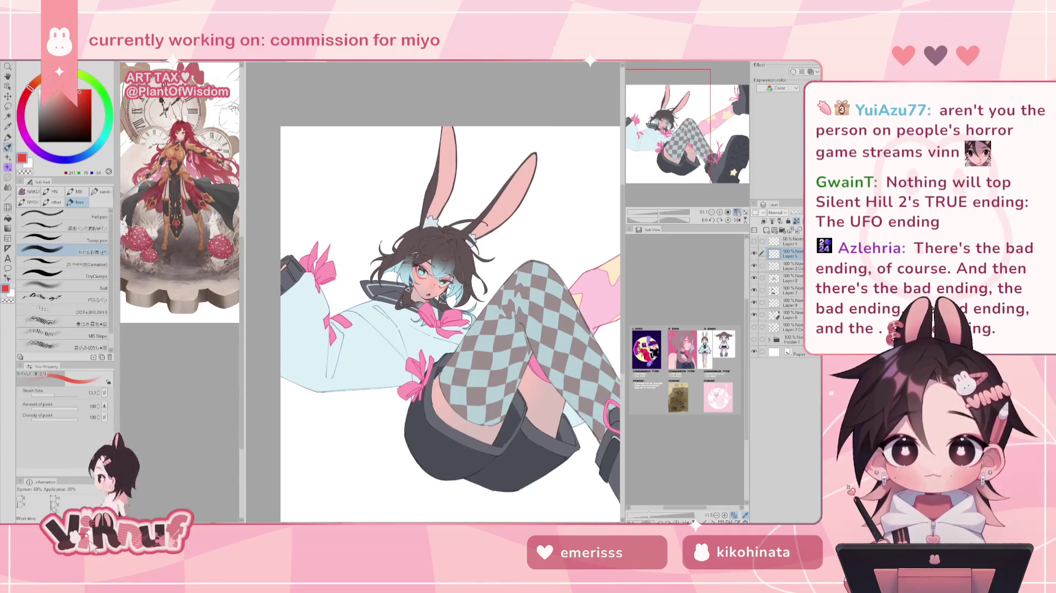
Step: Fit the whole page to the window and open Hue/Saturation/Luminosity with Ctrl+U
left_click(737, 211)
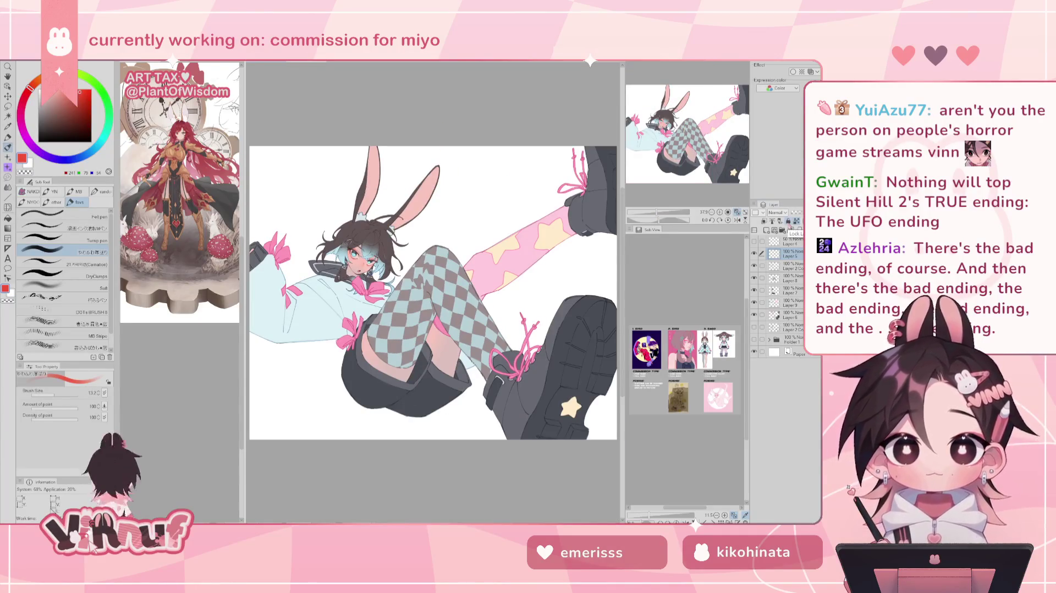
key("ctrl+u")
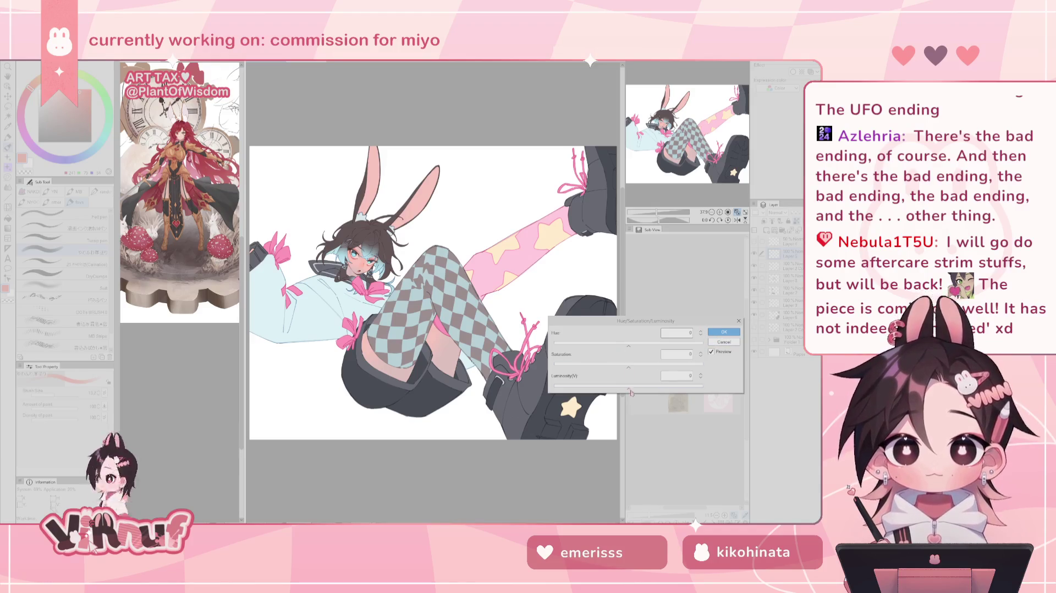
Step: Apply a Hue/Saturation/Luminosity adjustment with saturation 3 and luminosity 9
left_click_drag(625, 390, 623, 389)
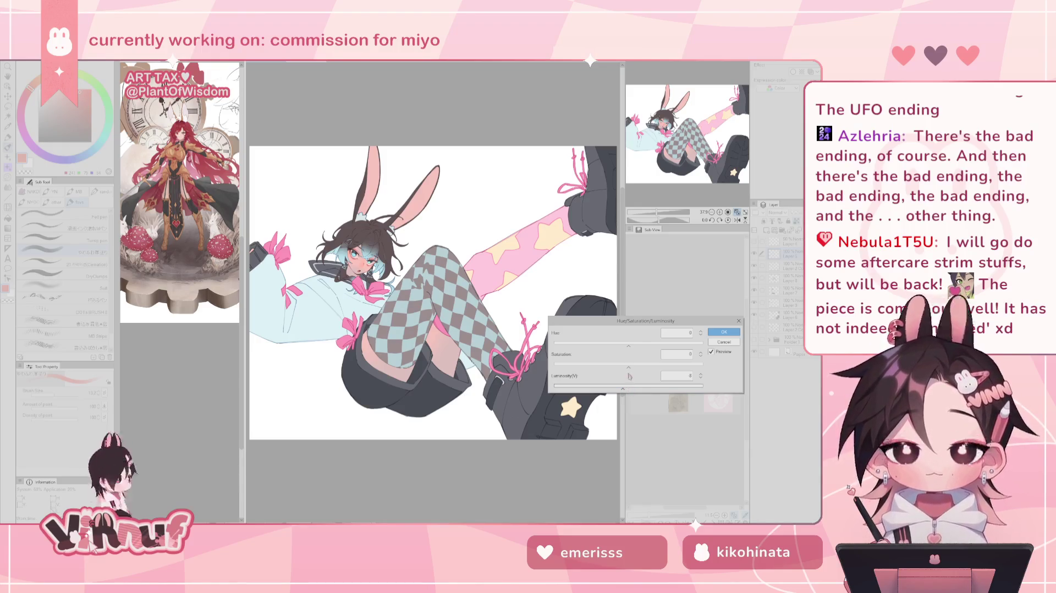
left_click(636, 368)
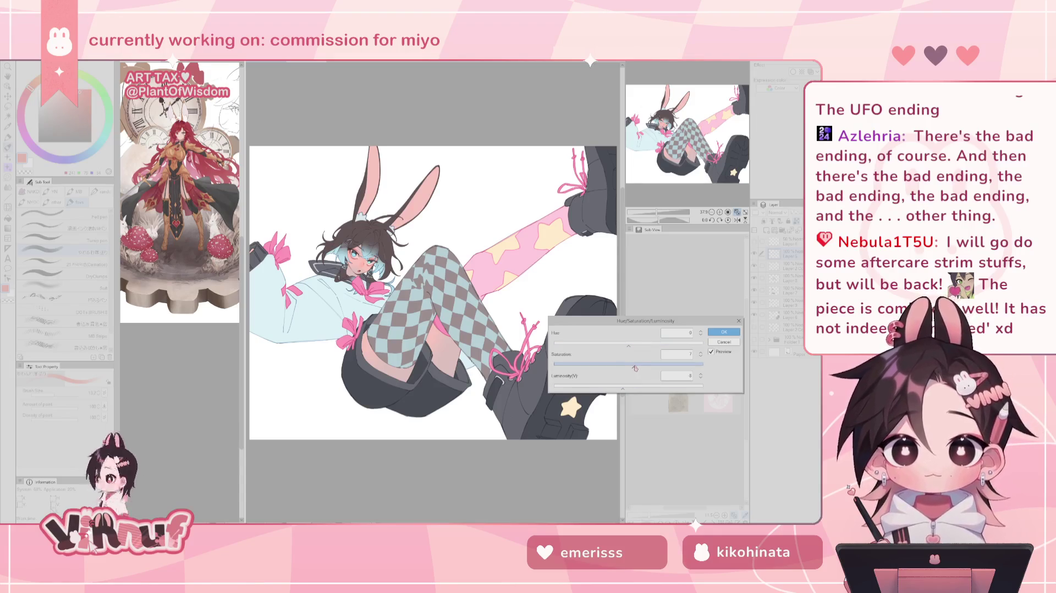
left_click(630, 364)
left_click(620, 386)
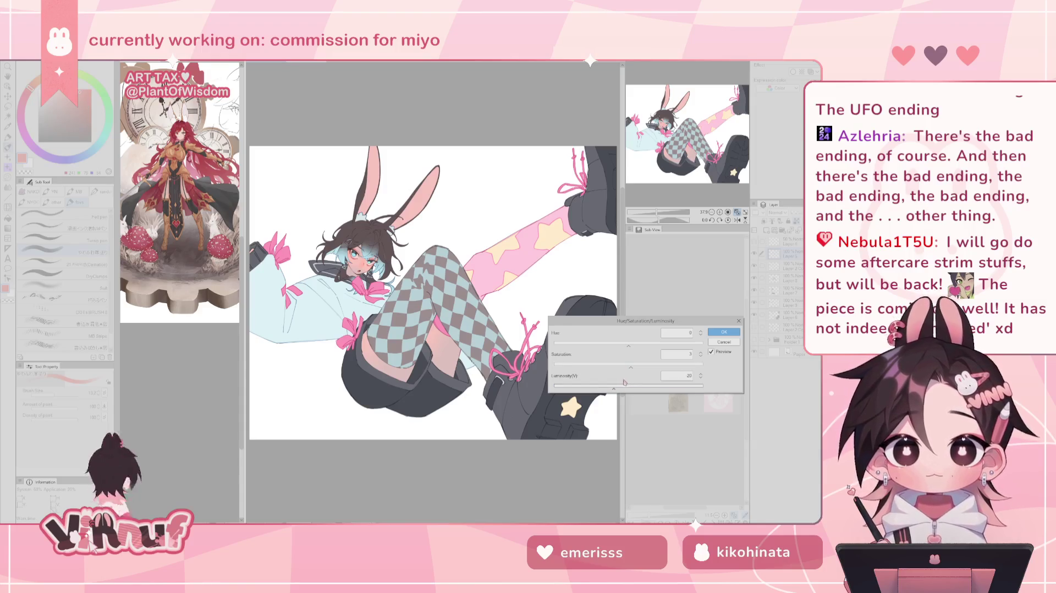
left_click(635, 385)
left_click(724, 332)
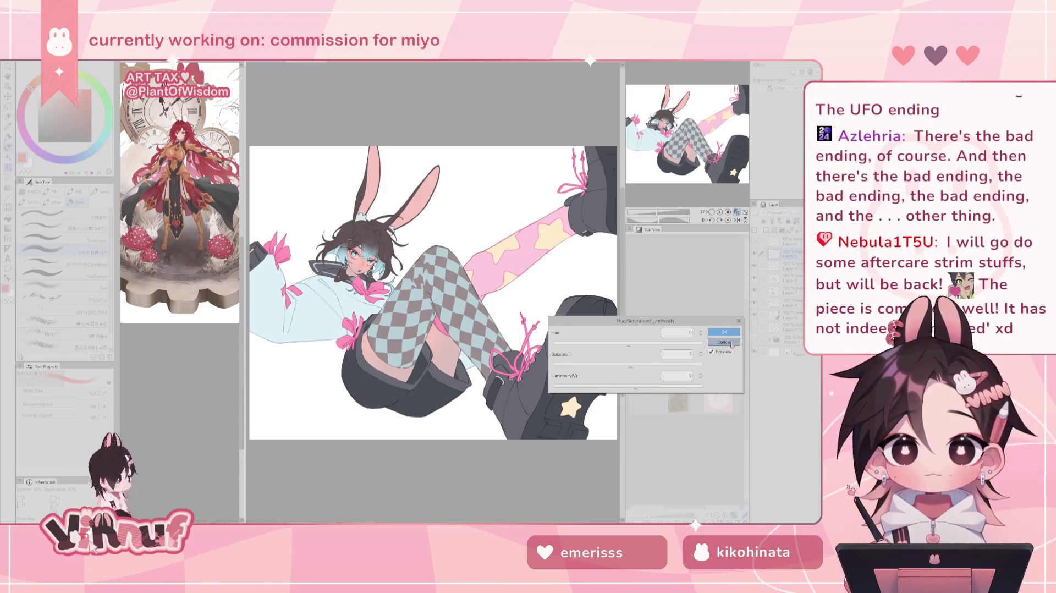
Step: Reapply the Hue/Saturation/Luminosity adjustment several times, nudging saturation to 2 and luminosity slightly
key("ctrl+u")
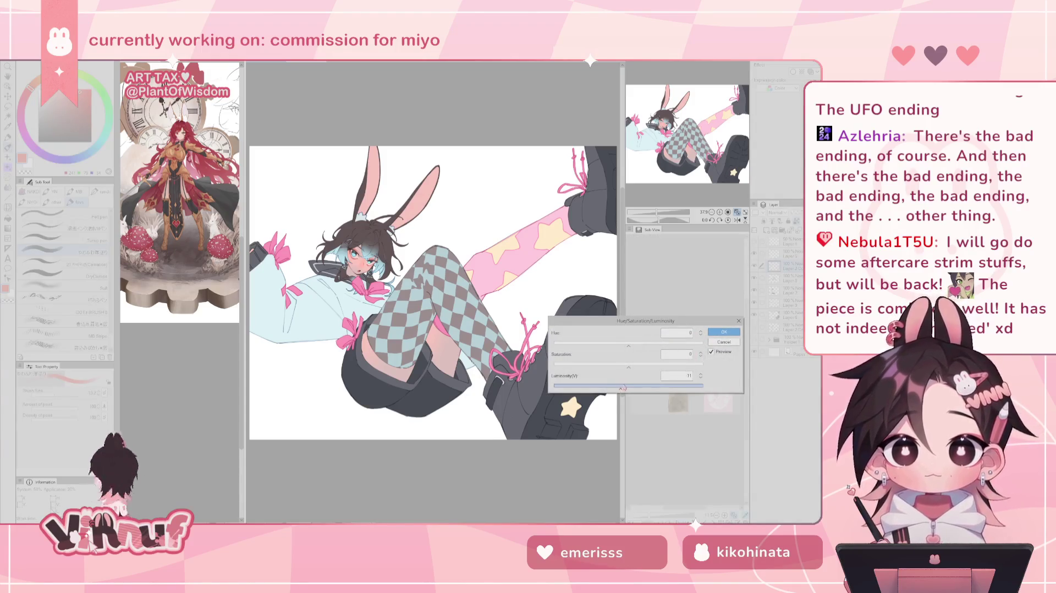
left_click(630, 363)
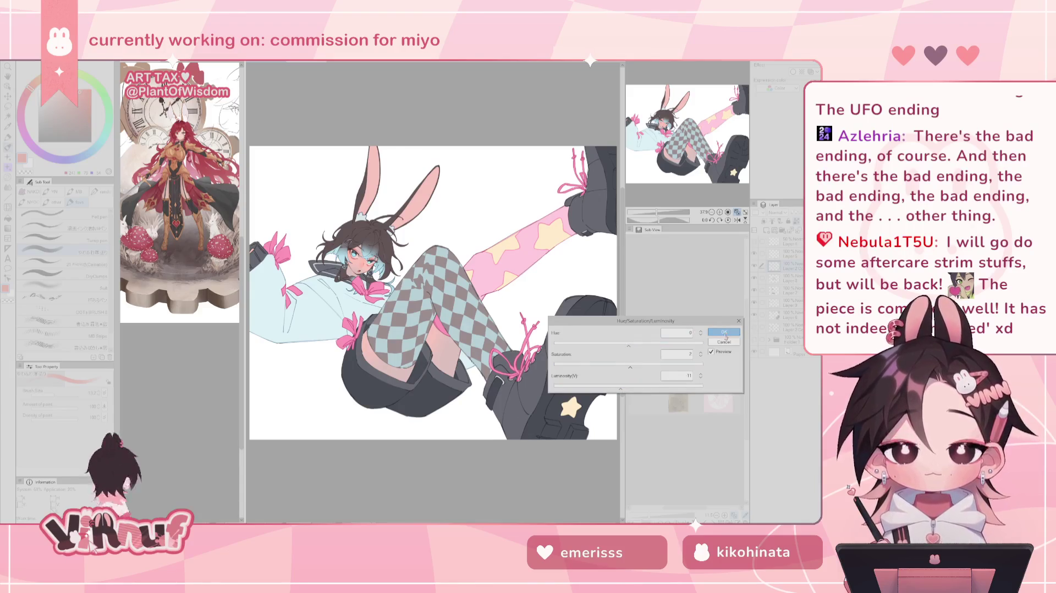
left_click(724, 332)
key("ctrl+u")
left_click(627, 386)
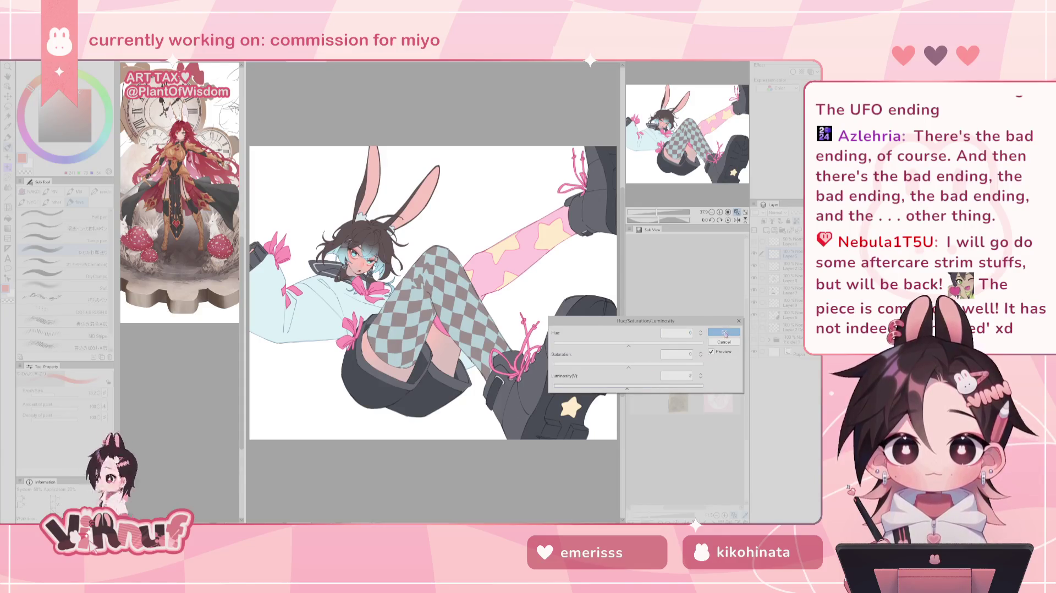
left_click(724, 332)
key("ctrl+u")
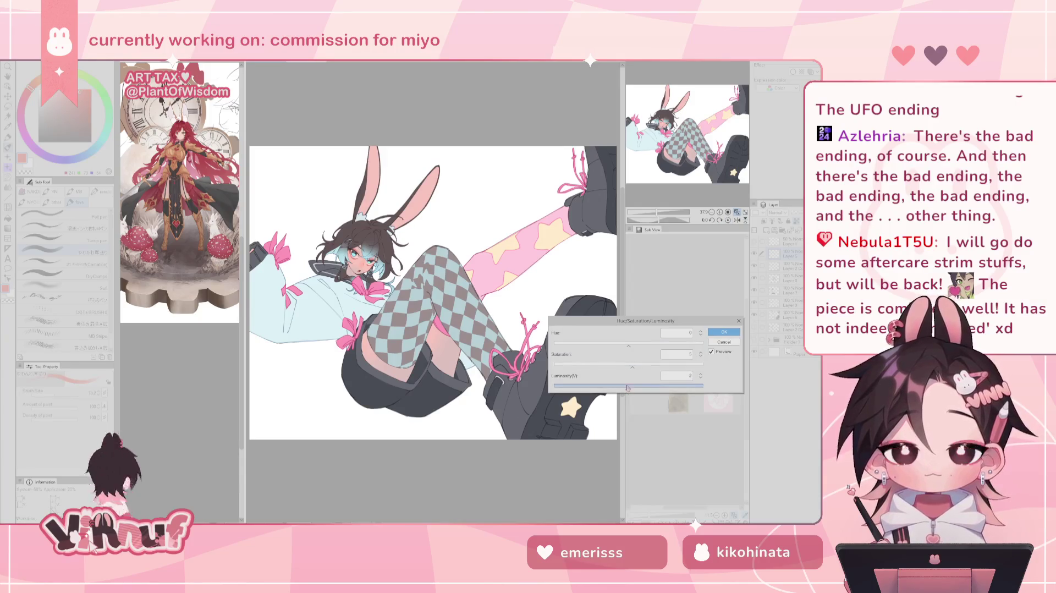
left_click(724, 332)
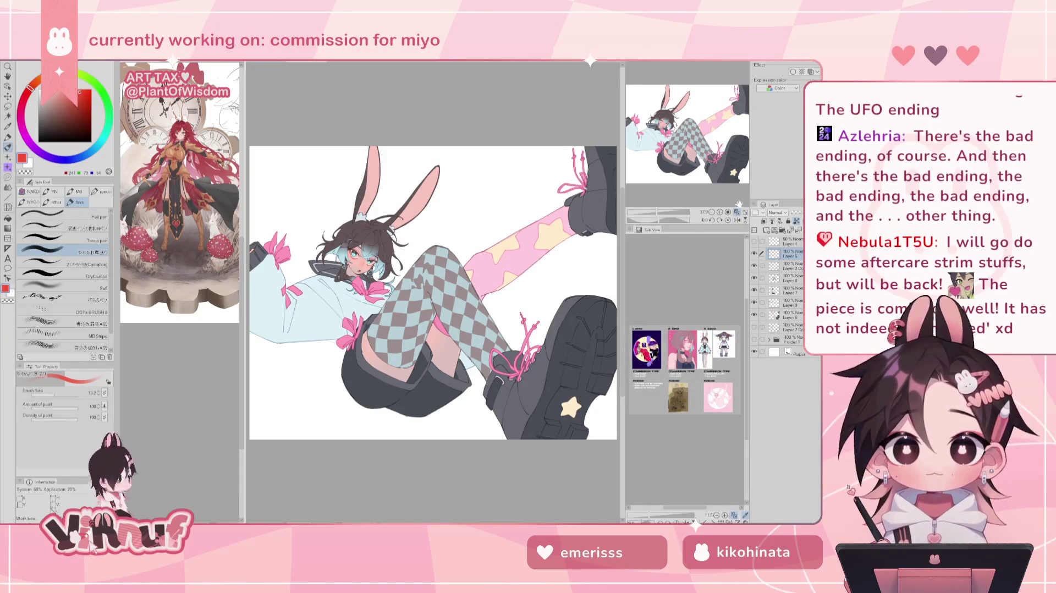
Step: Select Layers 6 through 9 and merge them into one layer
left_click_drag(655, 212, 668, 212)
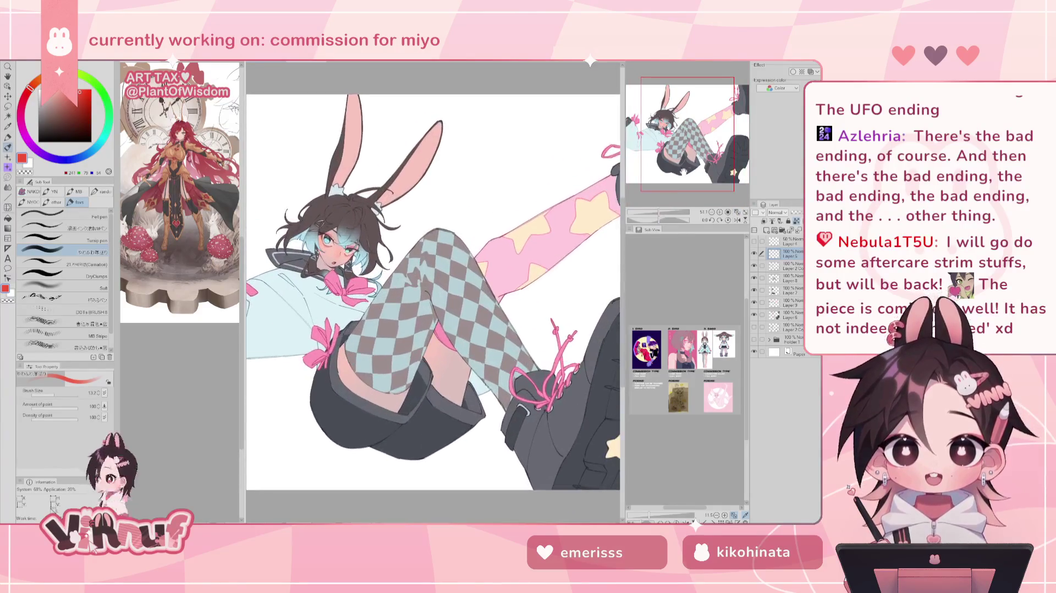
left_click(737, 212)
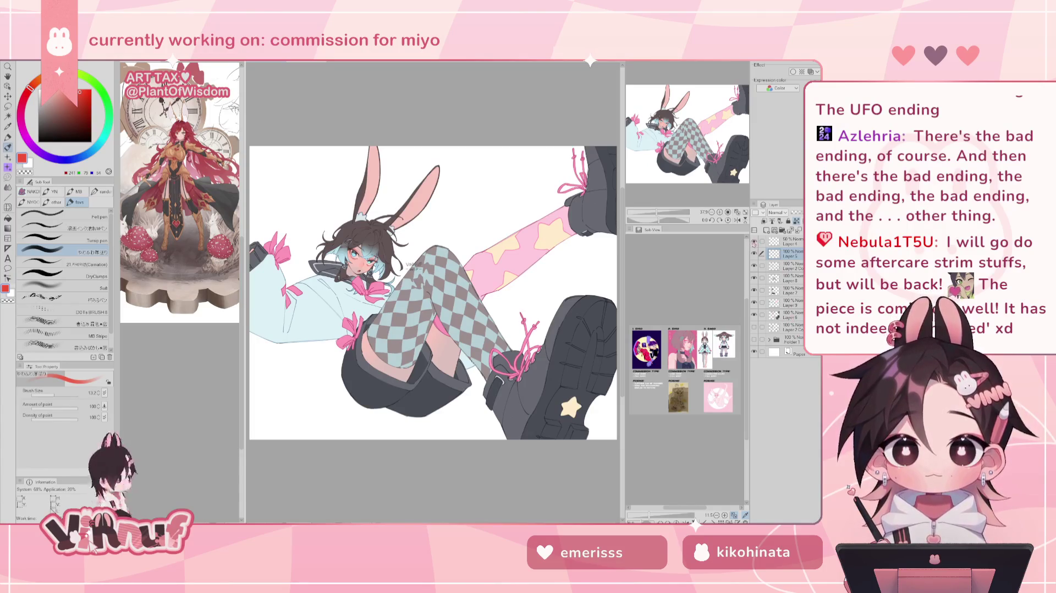
left_click(790, 315)
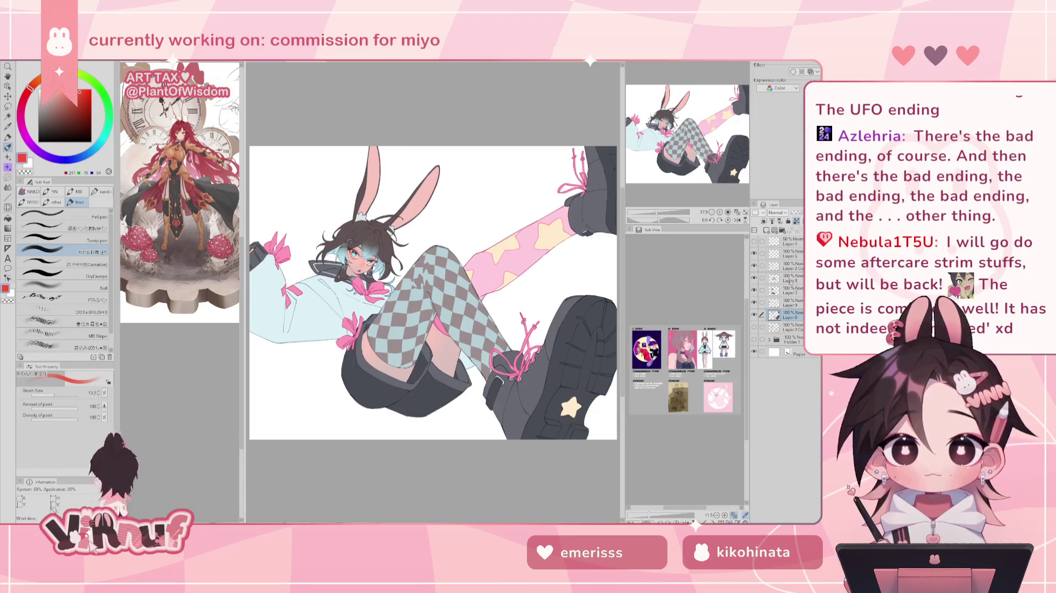
left_click(755, 266)
left_click(792, 278, "shift")
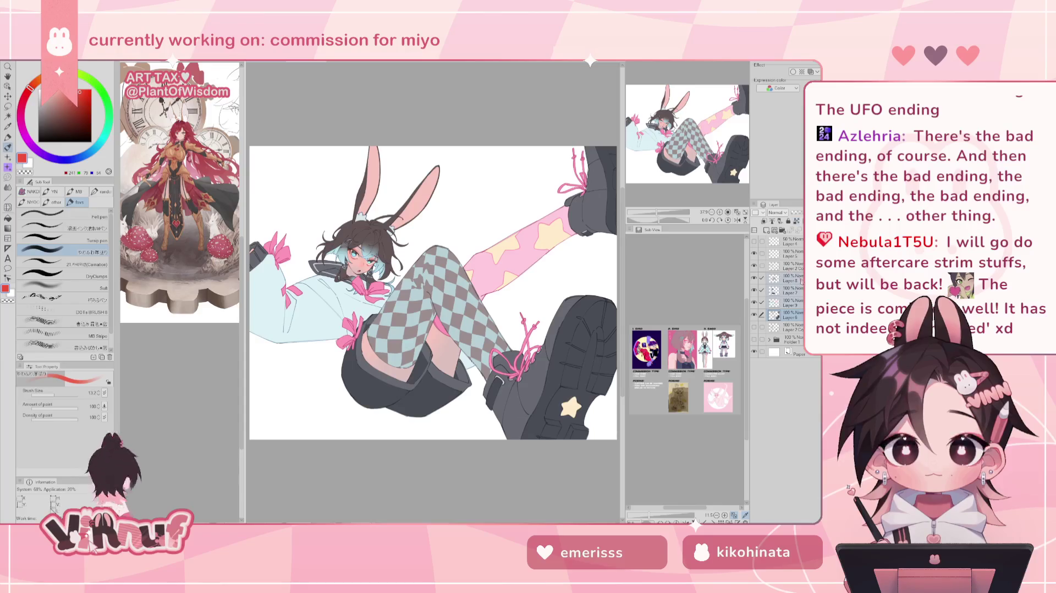
key("ctrl+shift+e")
right_click(789, 258)
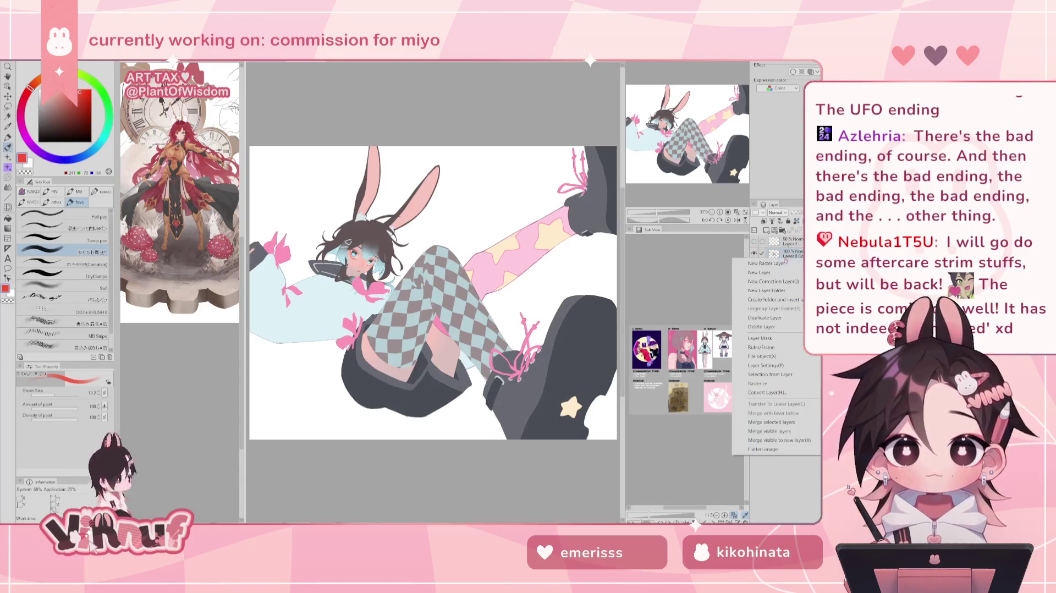
key("Escape")
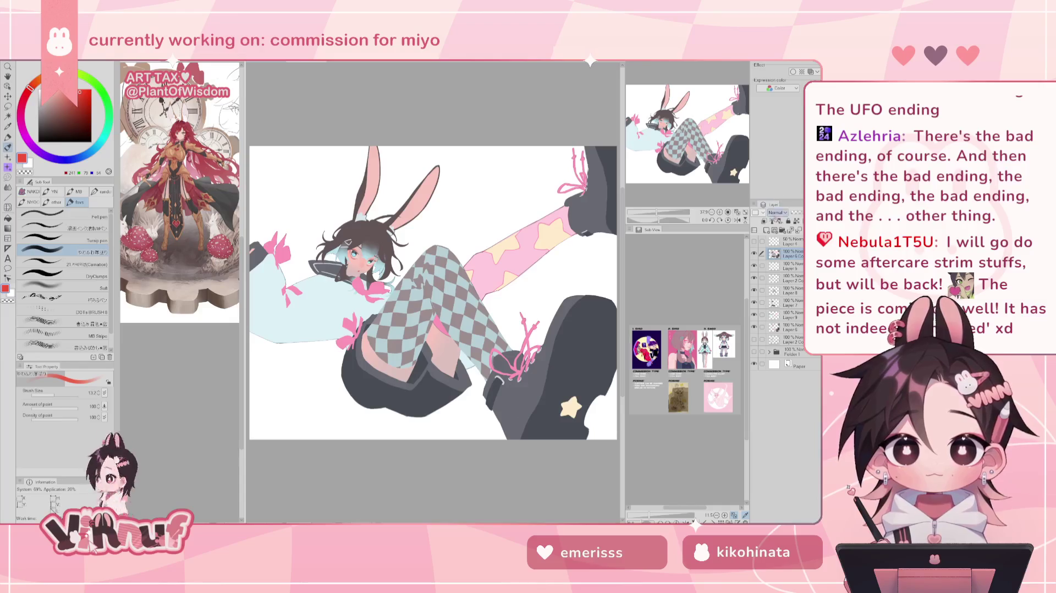
Step: Set the merged layer to Multiply blending, then sample the stocking's light pink
left_click(777, 213)
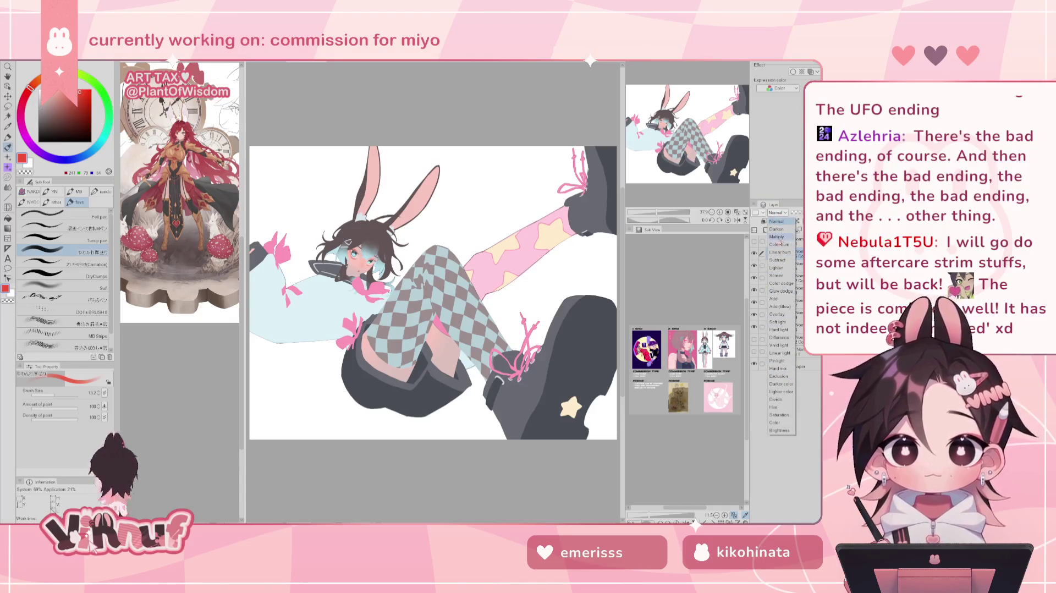
left_click(778, 237)
left_click(781, 213)
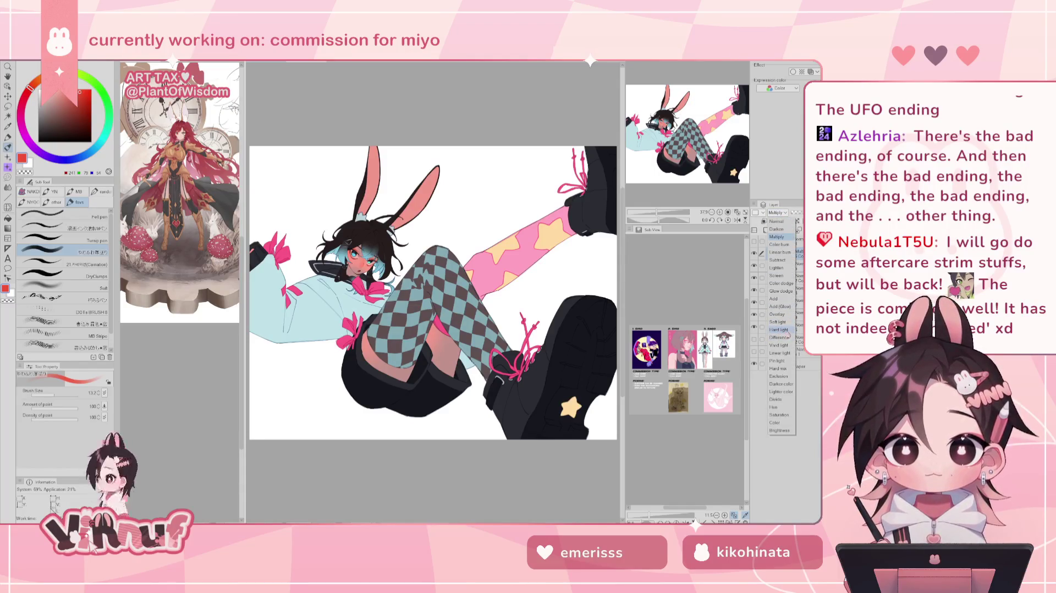
left_click(781, 329)
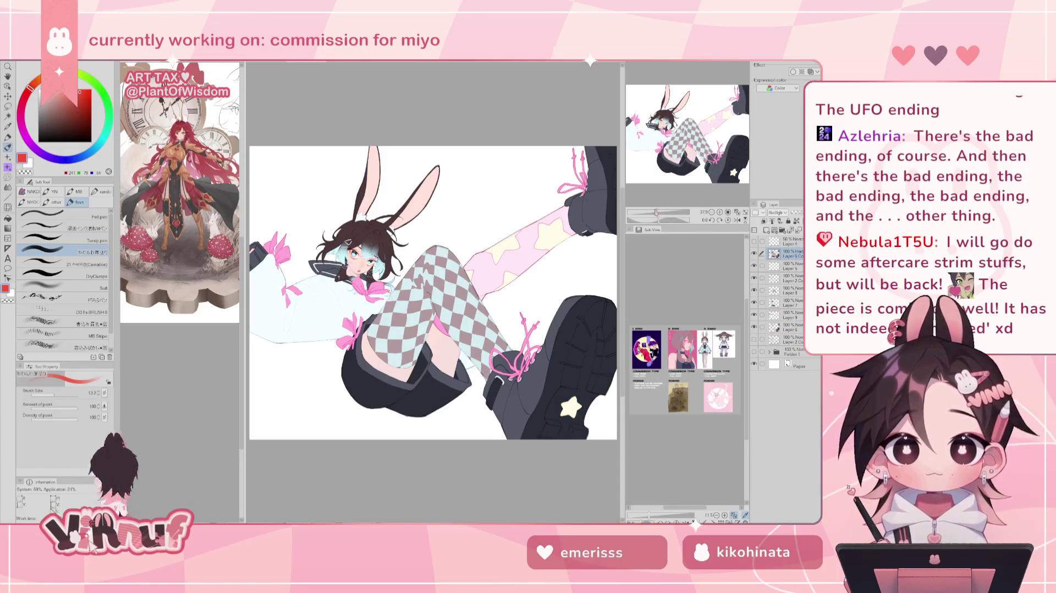
left_click_drag(656, 211, 654, 212)
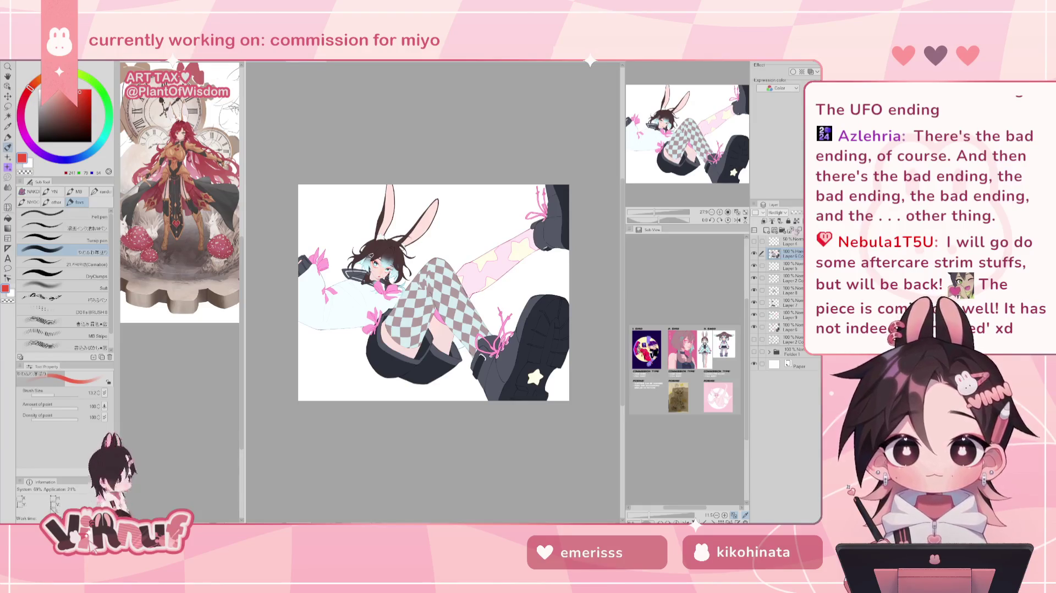
left_click(779, 213)
left_click(782, 215)
left_click(781, 215)
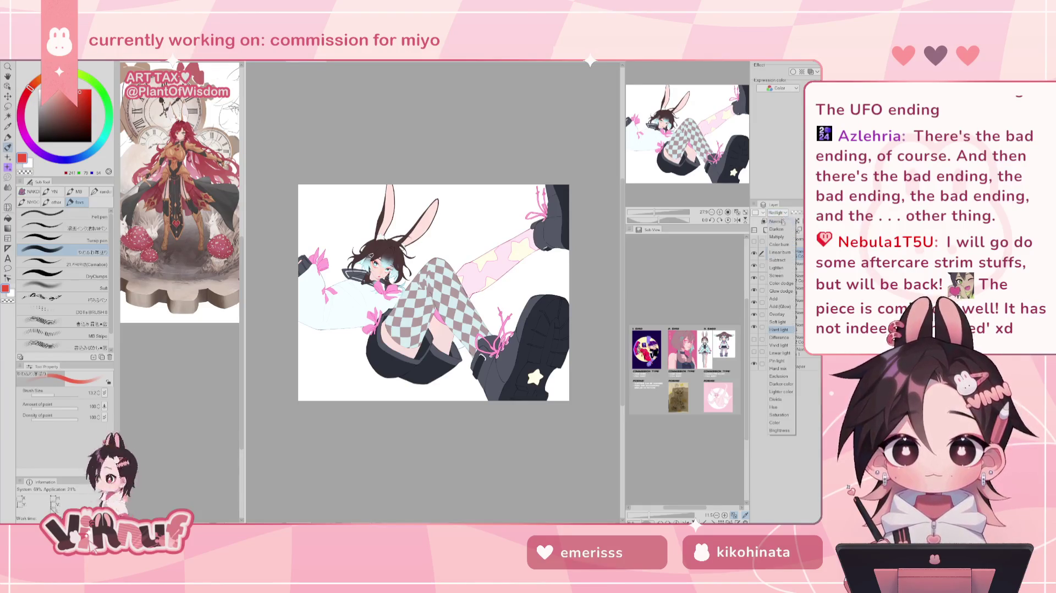
left_click(785, 240)
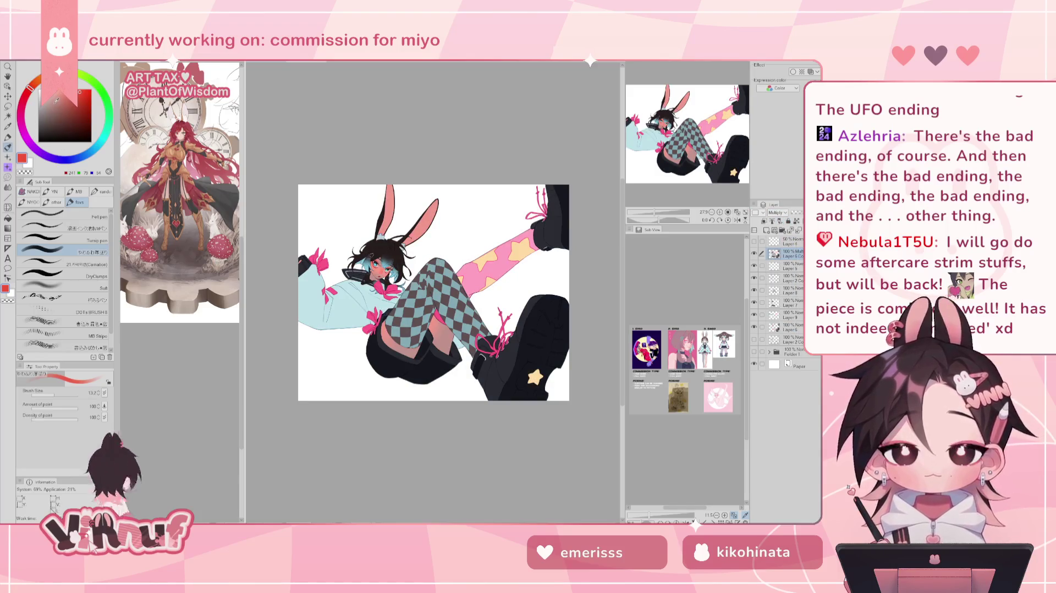
left_click(754, 253)
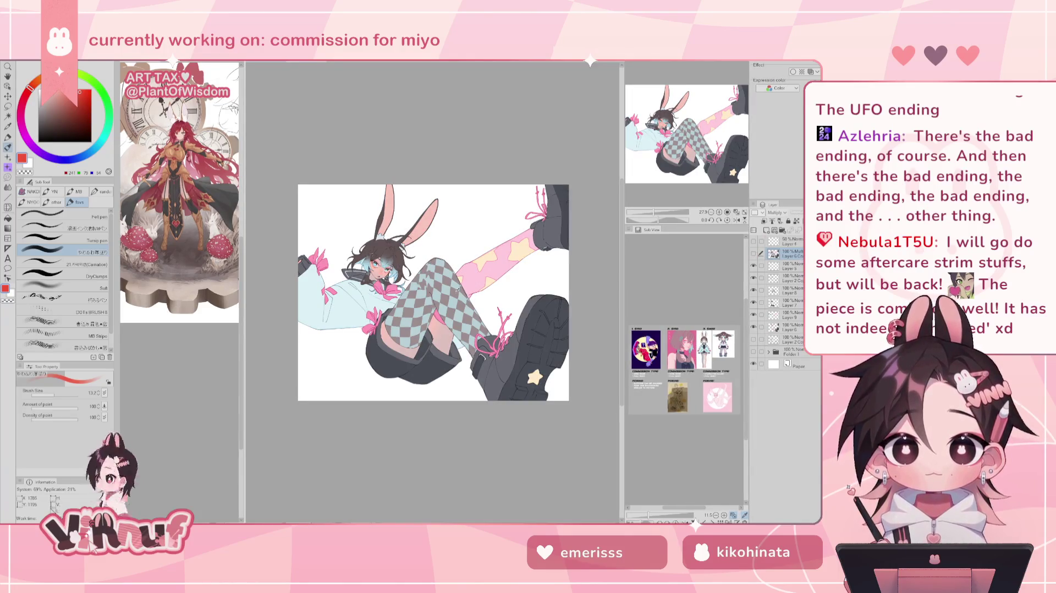
left_click(478, 280, "alt")
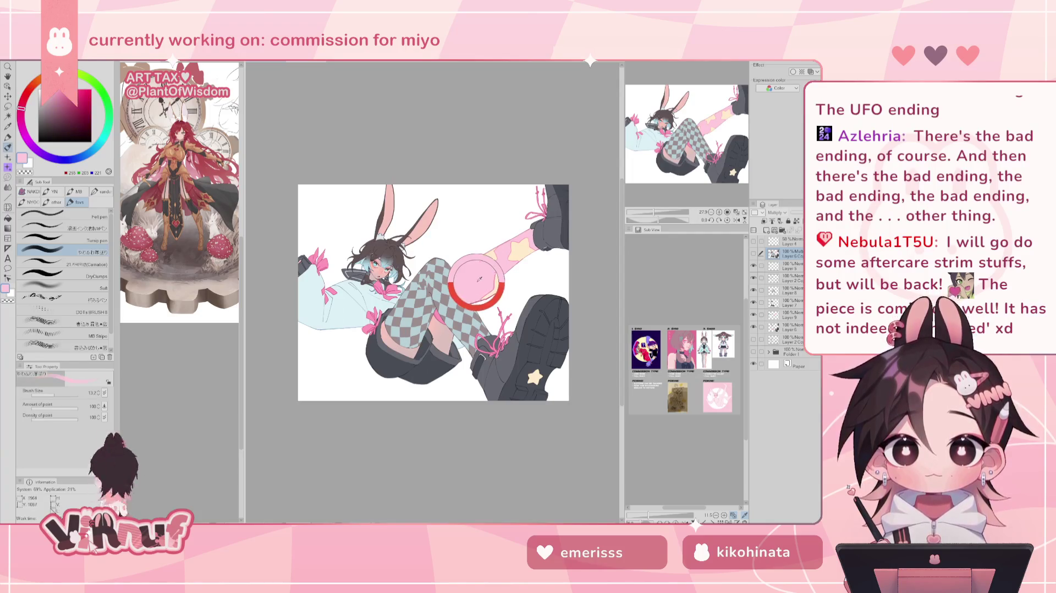
Step: Wash light pink over most of the canvas with the pen at size 2000
left_click(754, 253)
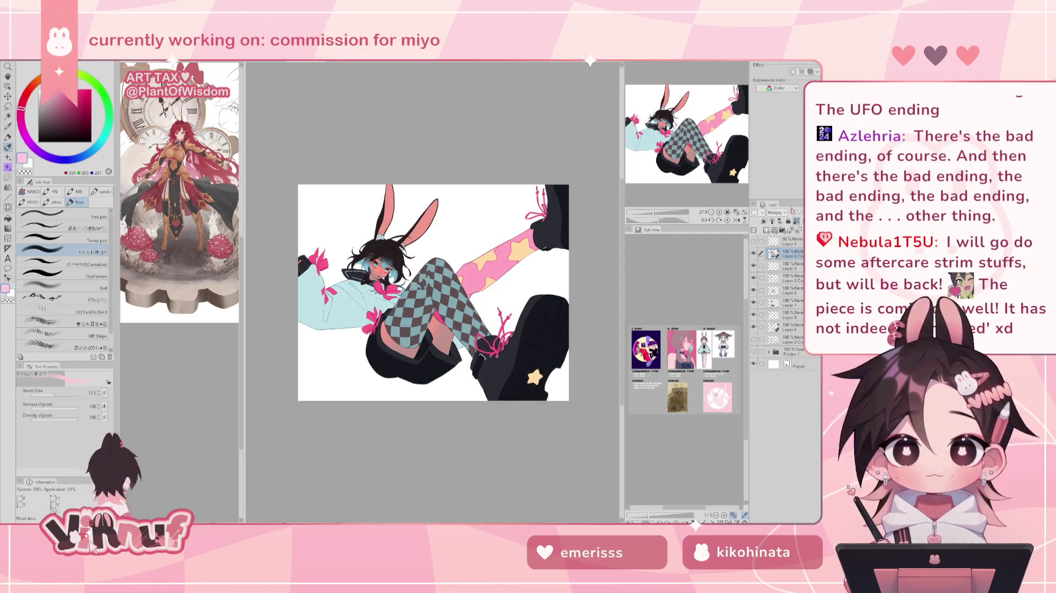
key("p")
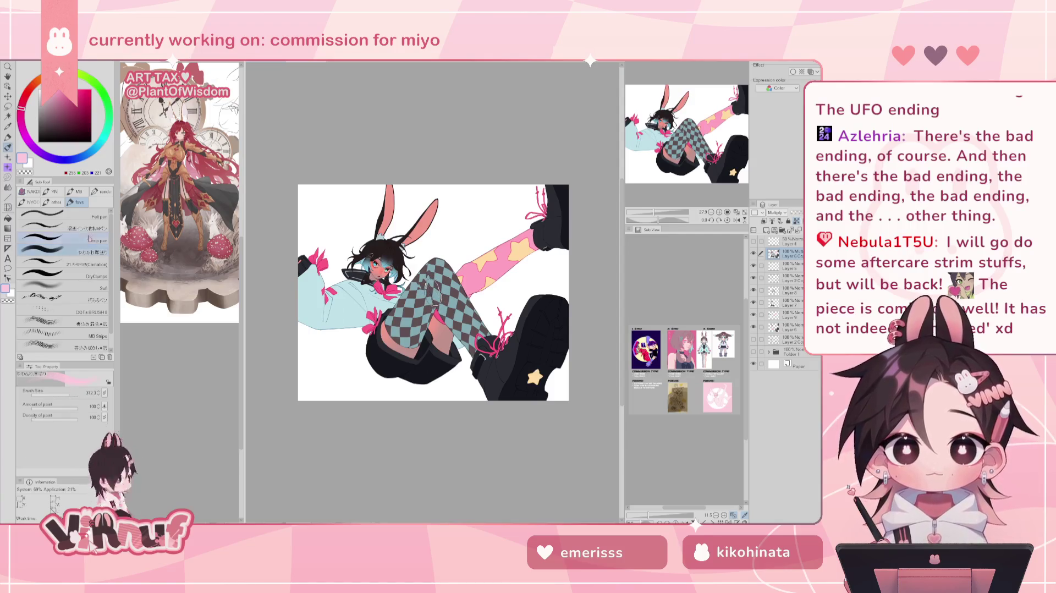
left_click_drag(67, 394, 104, 394)
left_click_drag(471, 259, 501, 163)
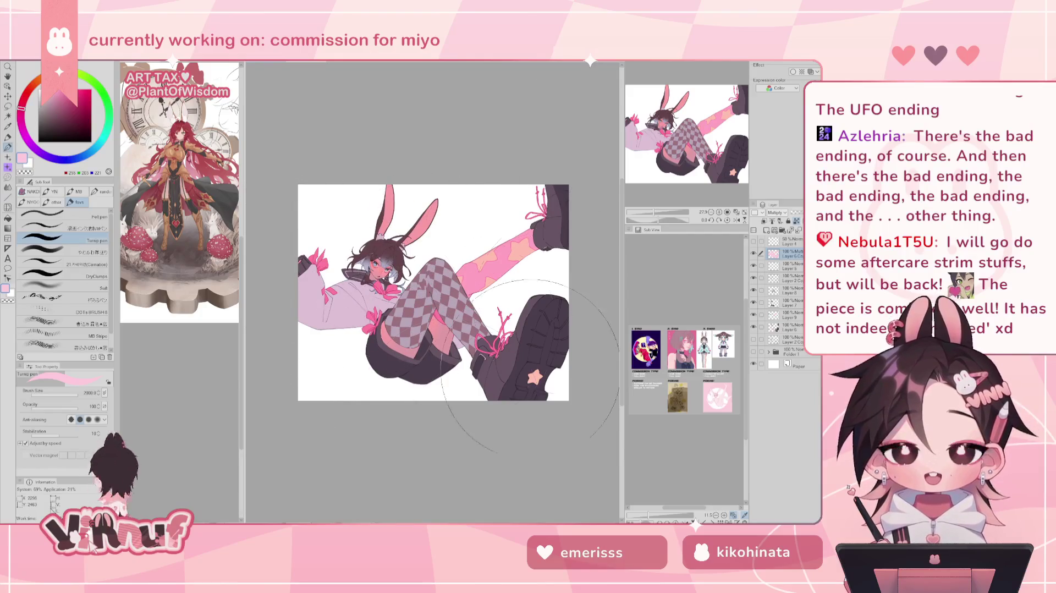
left_click(737, 212)
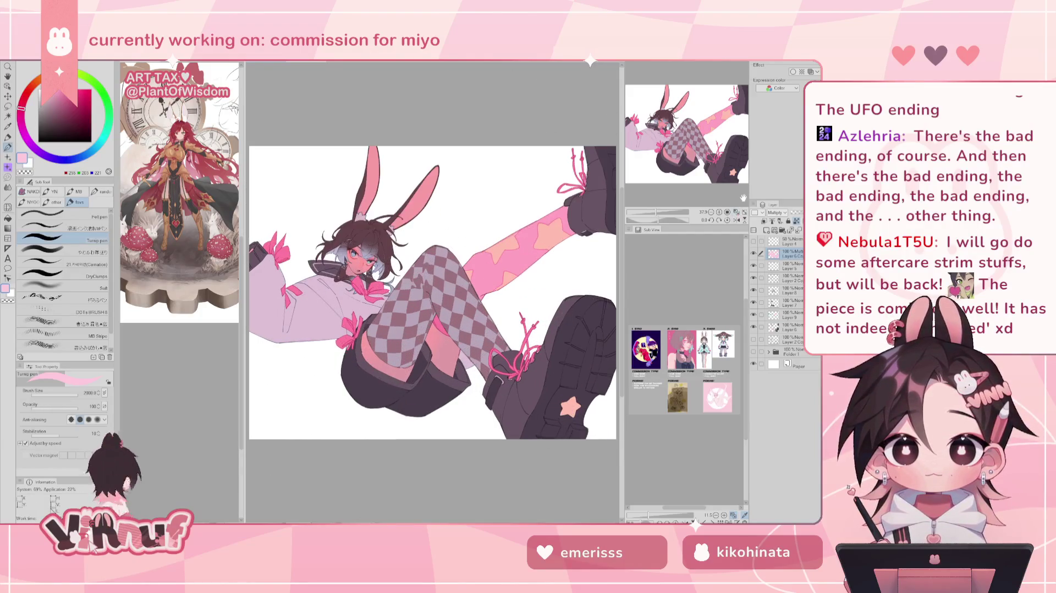
Step: Apply Hue/Saturation/Luminosity with hue 0, lowered saturation and luminosity 23
key("ctrl+u")
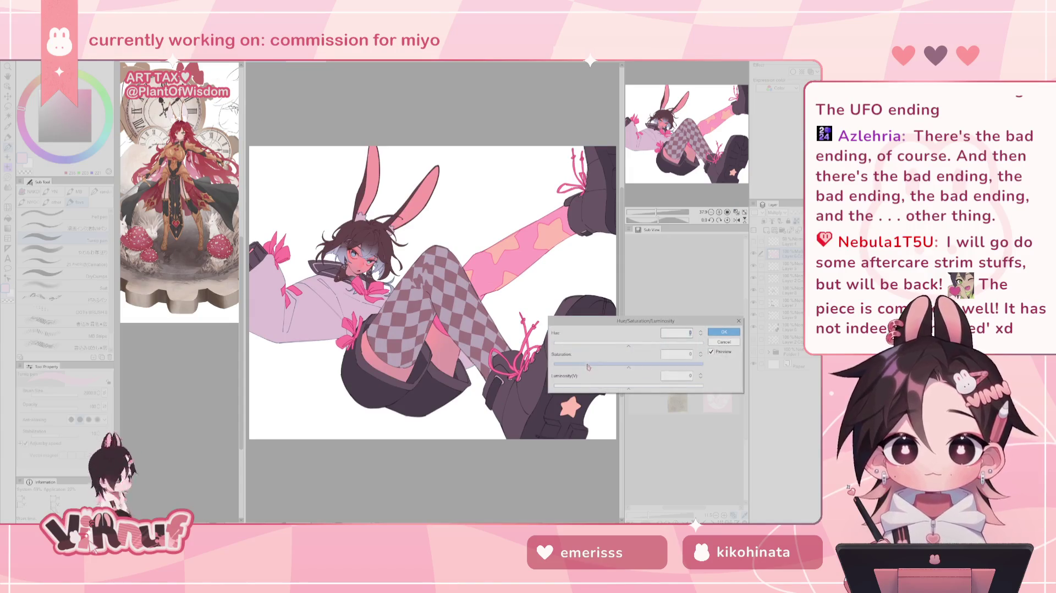
left_click_drag(605, 342, 647, 345)
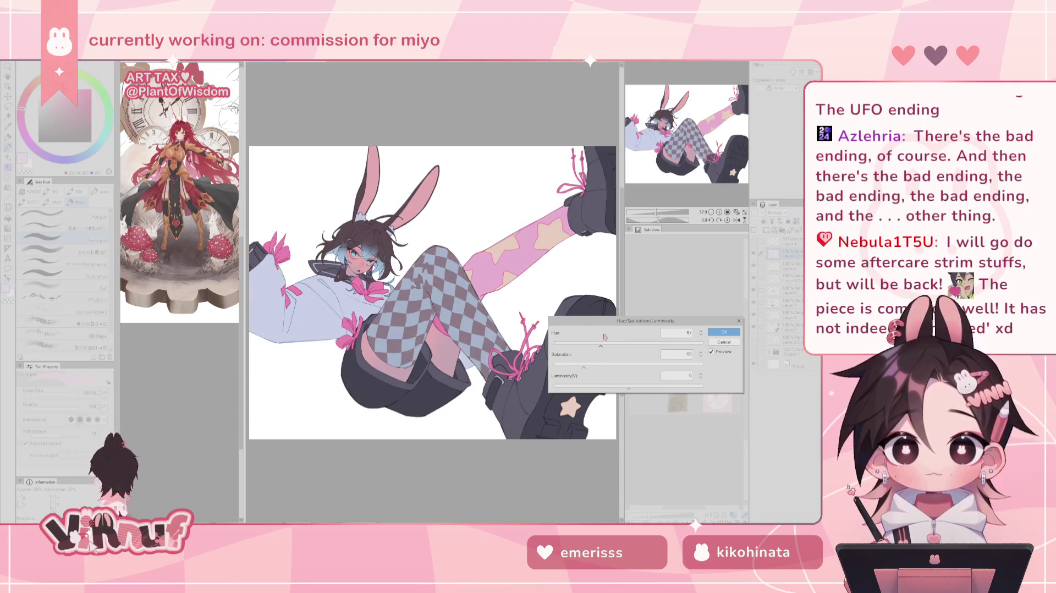
mouse_move(605, 343)
left_mouse_down()
mouse_move(649, 346)
mouse_move(637, 348)
left_mouse_up()
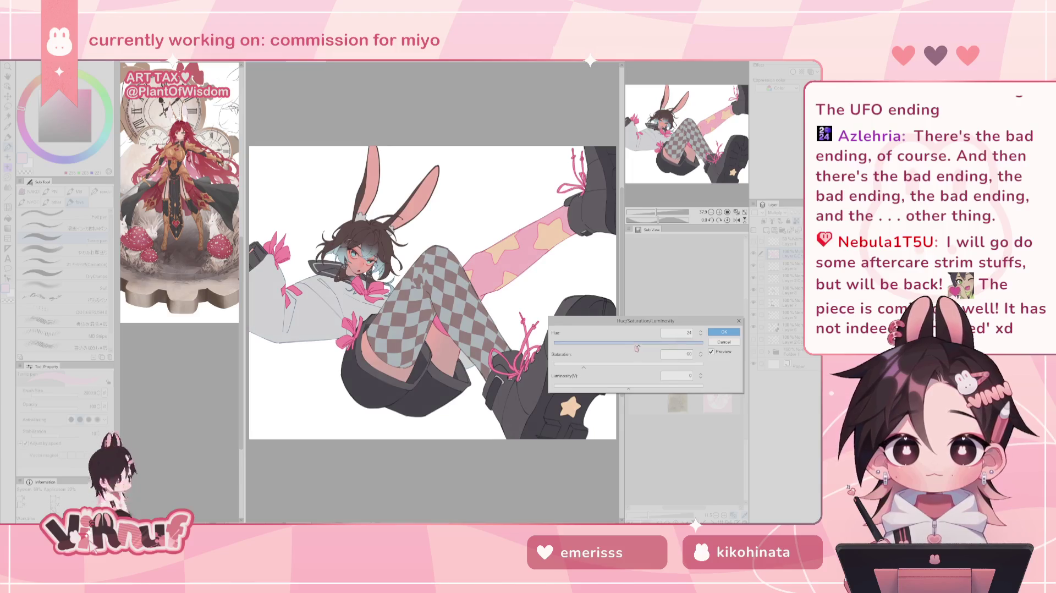
mouse_move(584, 367)
left_mouse_down()
mouse_move(567, 368)
mouse_move(584, 368)
left_mouse_up()
left_click_drag(636, 345, 630, 346)
left_click_drag(629, 387, 647, 390)
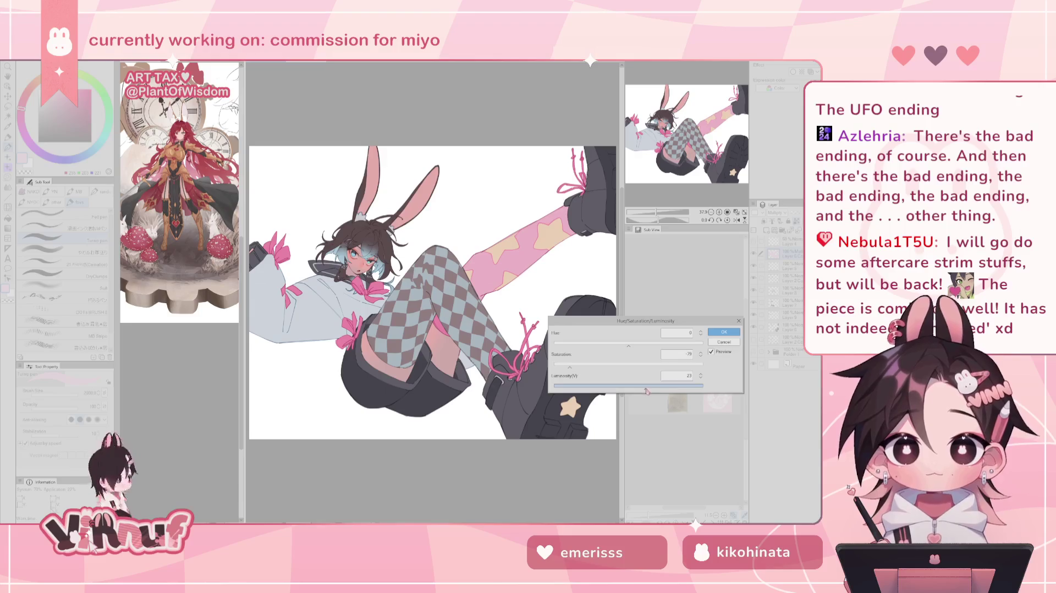
left_click(724, 332)
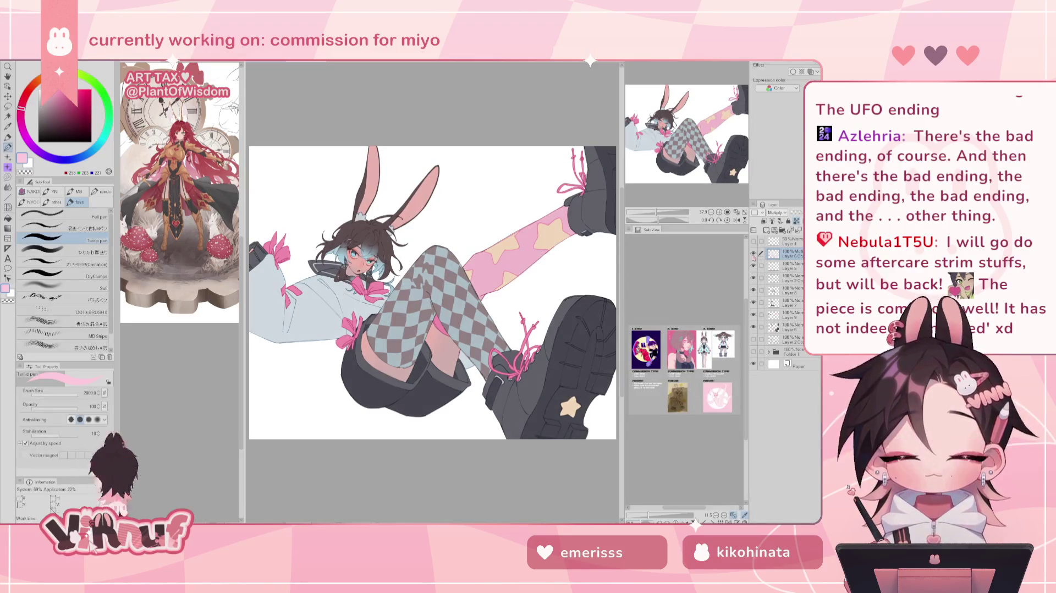
Step: Try Color burn, Screen, Overlay, Soft light and Color dodge blending on Layer 10
left_click(777, 212)
left_click(778, 244)
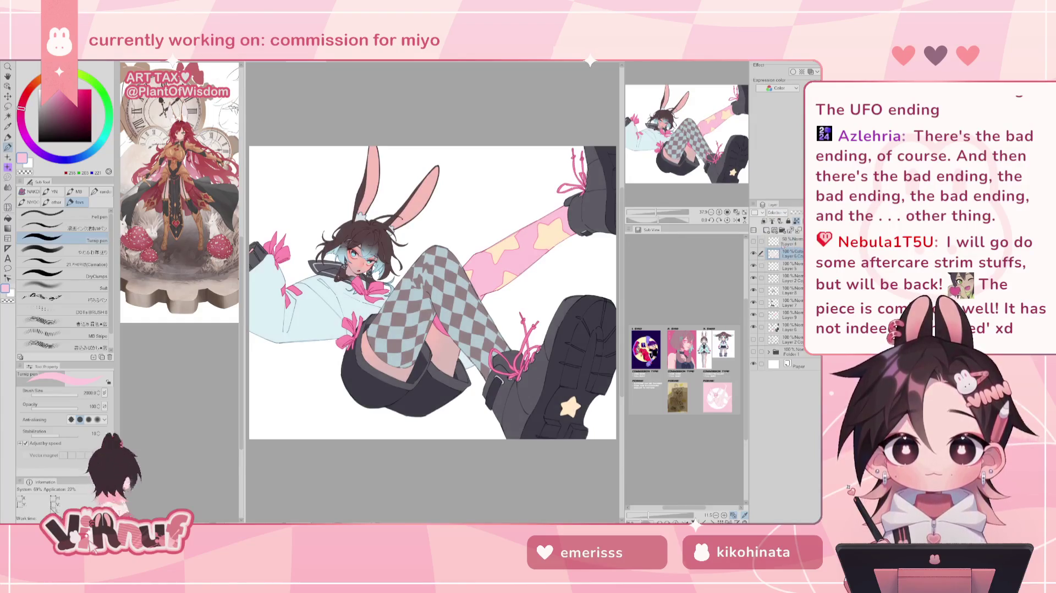
left_click(775, 212)
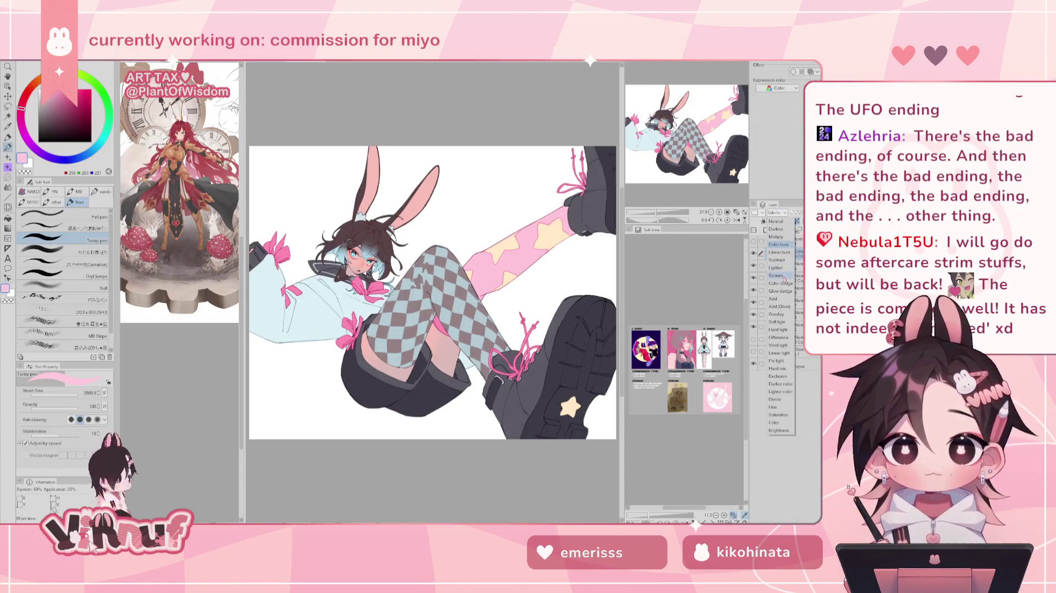
left_click(776, 275)
left_click(776, 212)
left_click(778, 312)
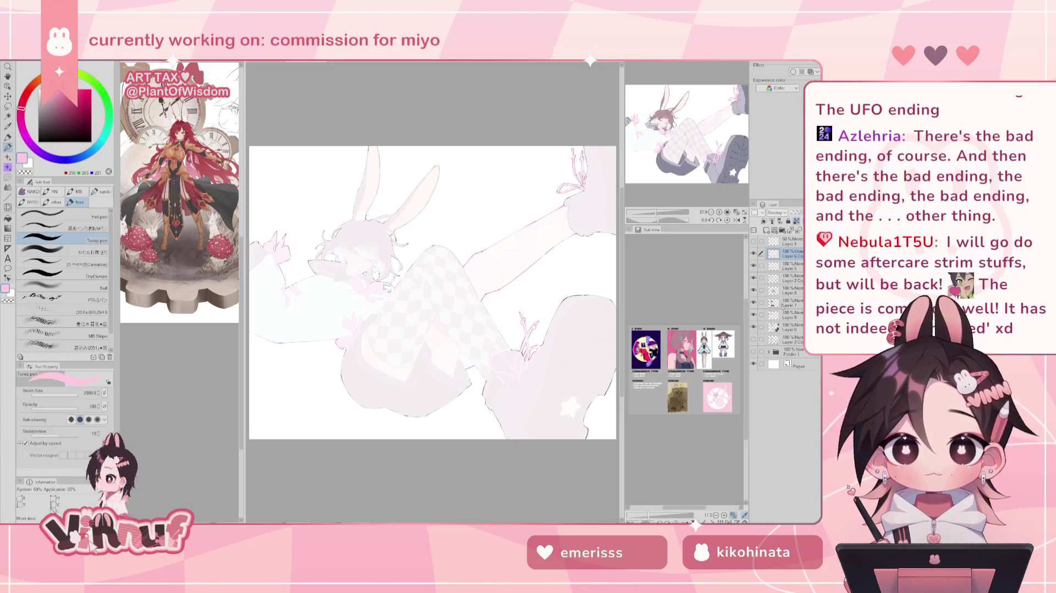
left_click(775, 212)
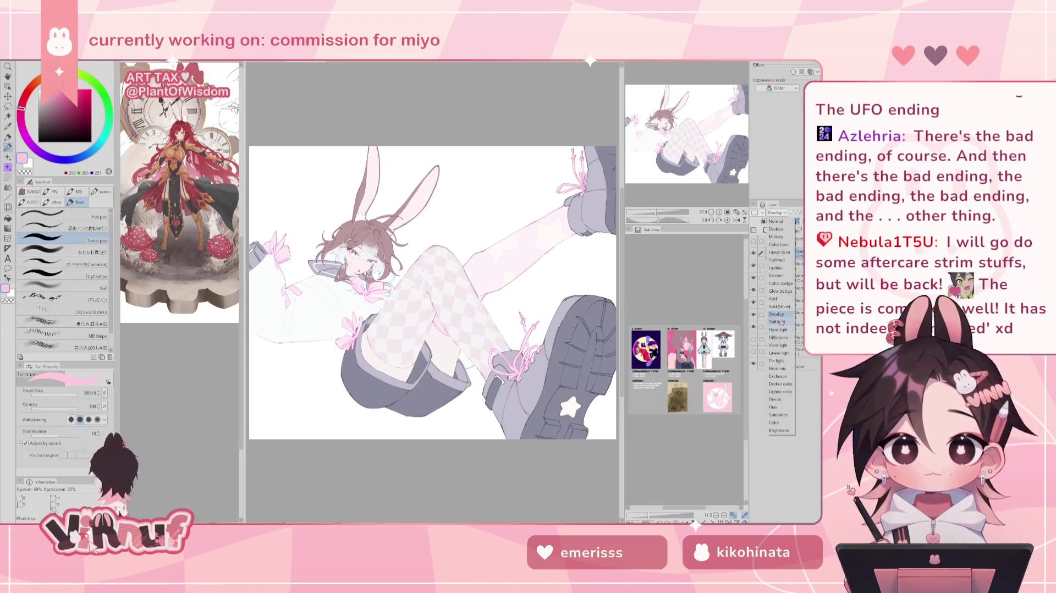
left_click(778, 320)
left_click(776, 214)
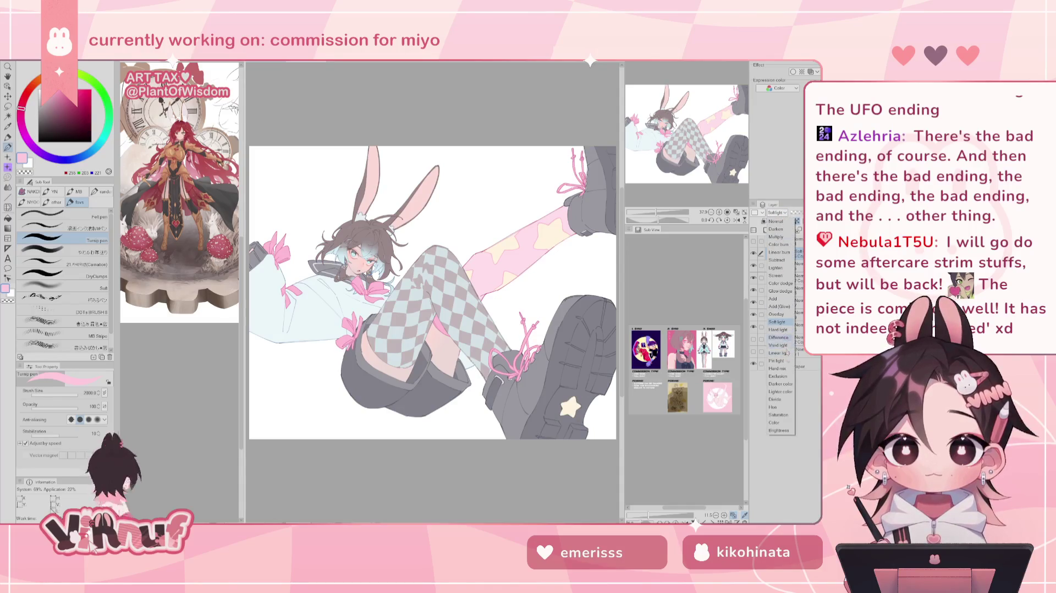
left_click(781, 283)
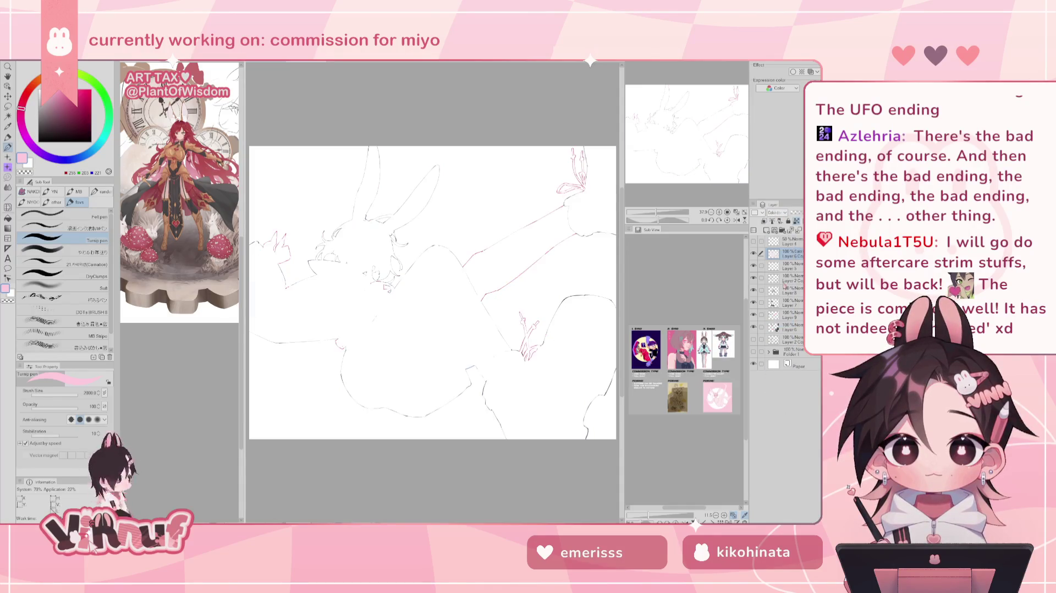
Step: Try Multiply, Hard light and Normal, settle Layer 10 on Brightness, and pick orange
key("Up")
key("Up")
key("Up")
key("Up")
key("Up")
key("Up")
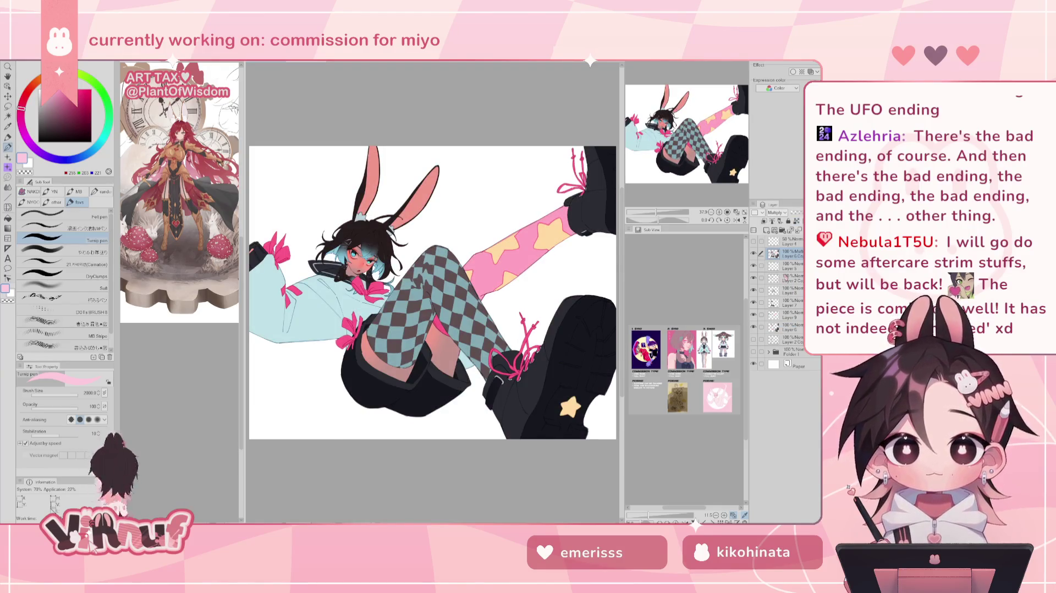
key("Up")
key("Up")
key("alt+Down")
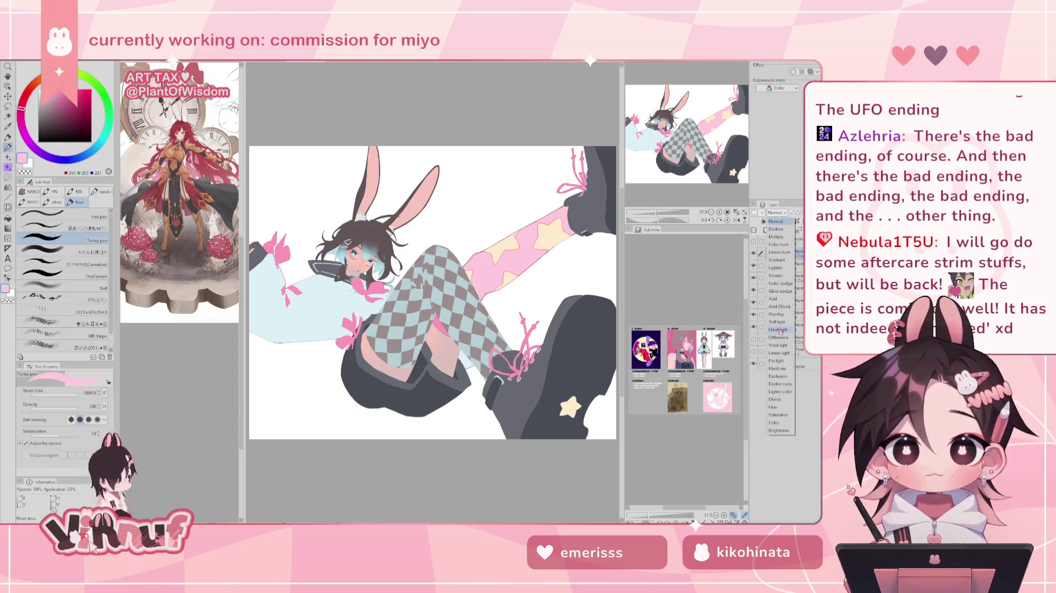
left_click(778, 330)
key("Home")
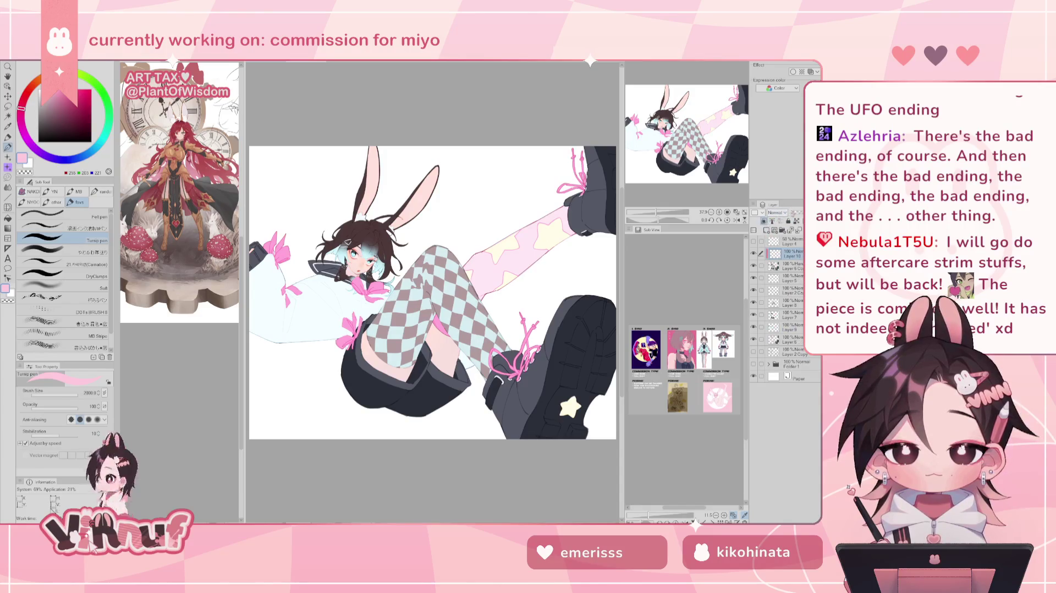
left_click(794, 211)
left_click(779, 431)
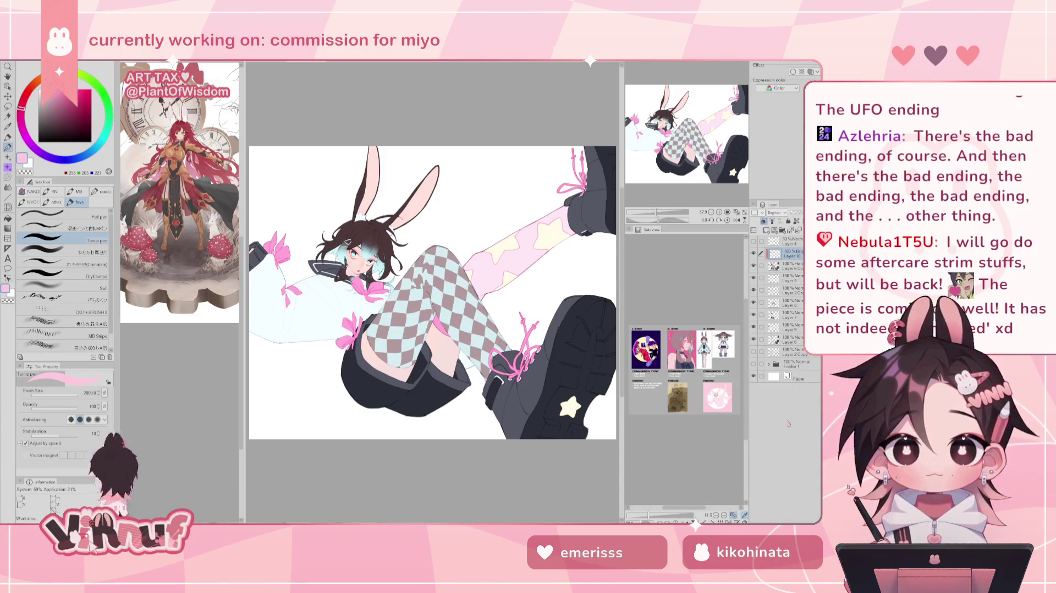
left_click(37, 81)
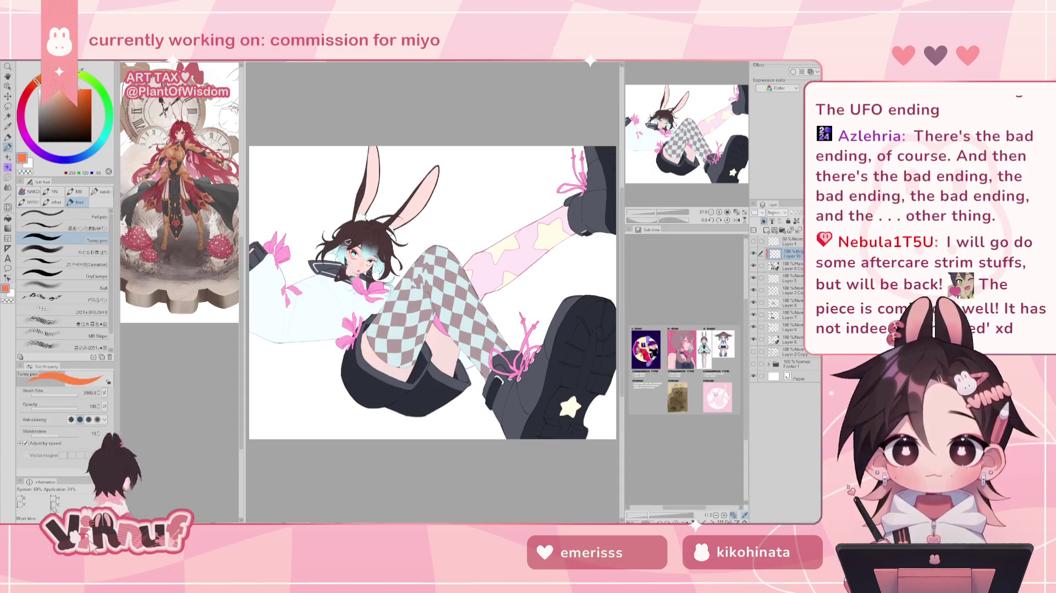
Step: Airbrush a large soft orange glow over the figure and toggle Layer 10 to compare
left_click_drag(495, 220, 330, 230)
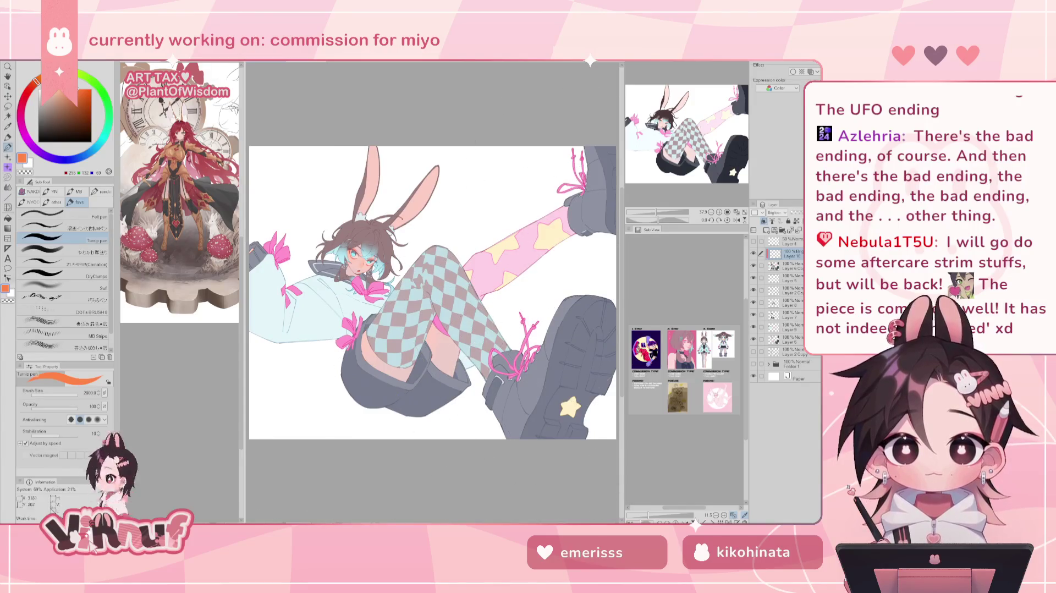
left_click_drag(656, 212, 650, 204)
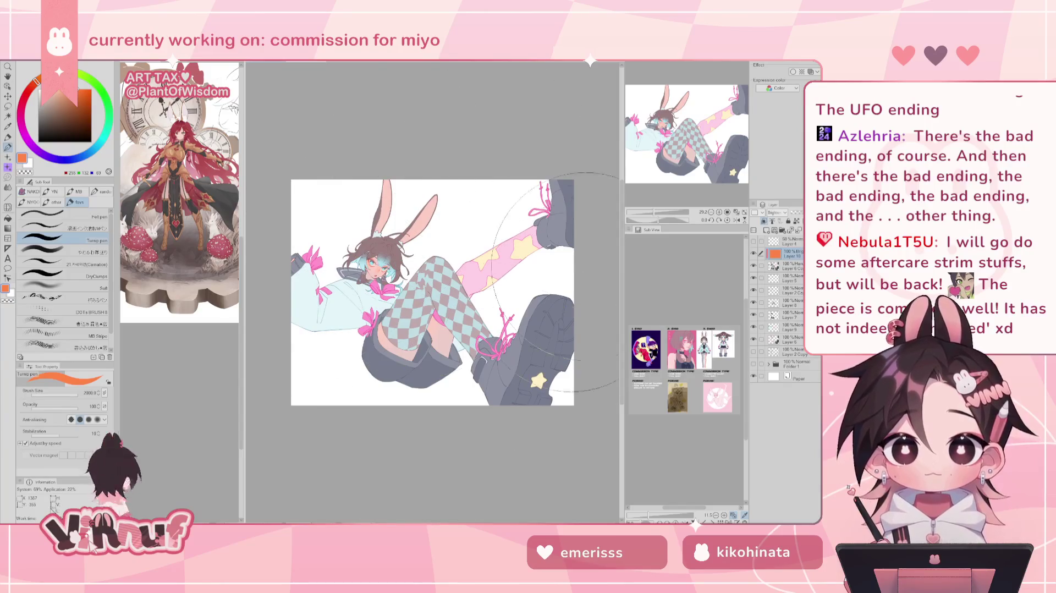
left_click(754, 253)
left_click(753, 254)
Step: Pick a muted peach drawing colour on Layer 10 and select Folder 1
left_click(789, 266)
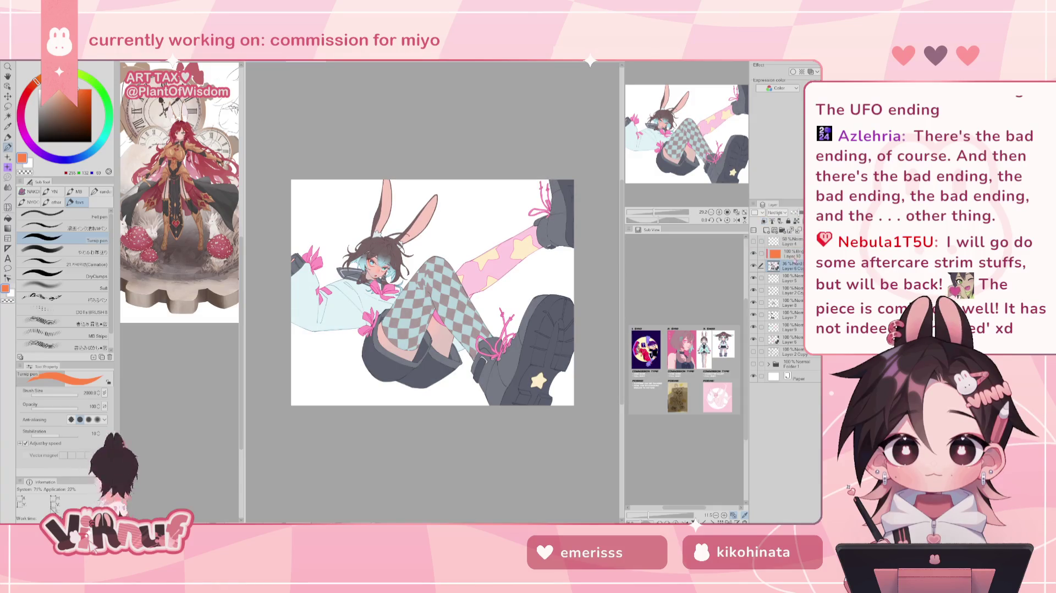
left_click(792, 254)
left_click(62, 94)
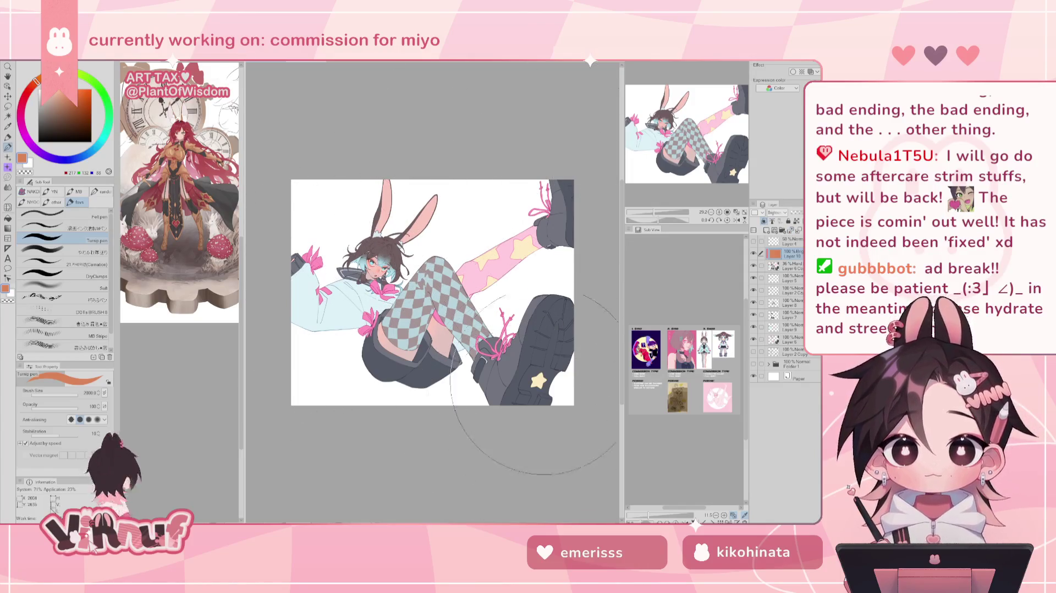
key("ctrl+minus")
left_click(790, 352)
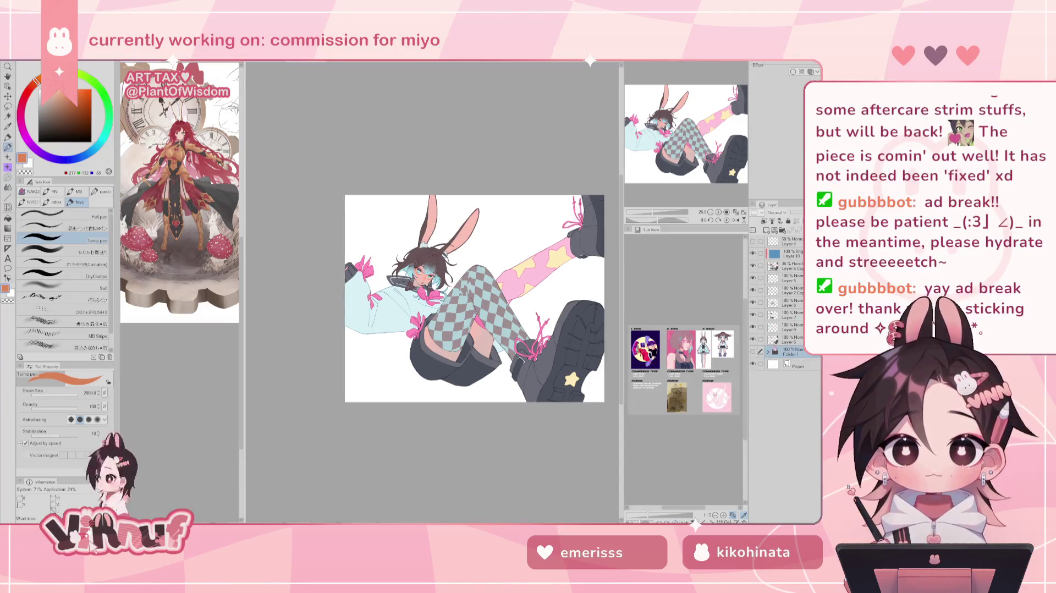
Step: Add a new raster layer, Layer 11, above Folder 1
left_click(770, 230)
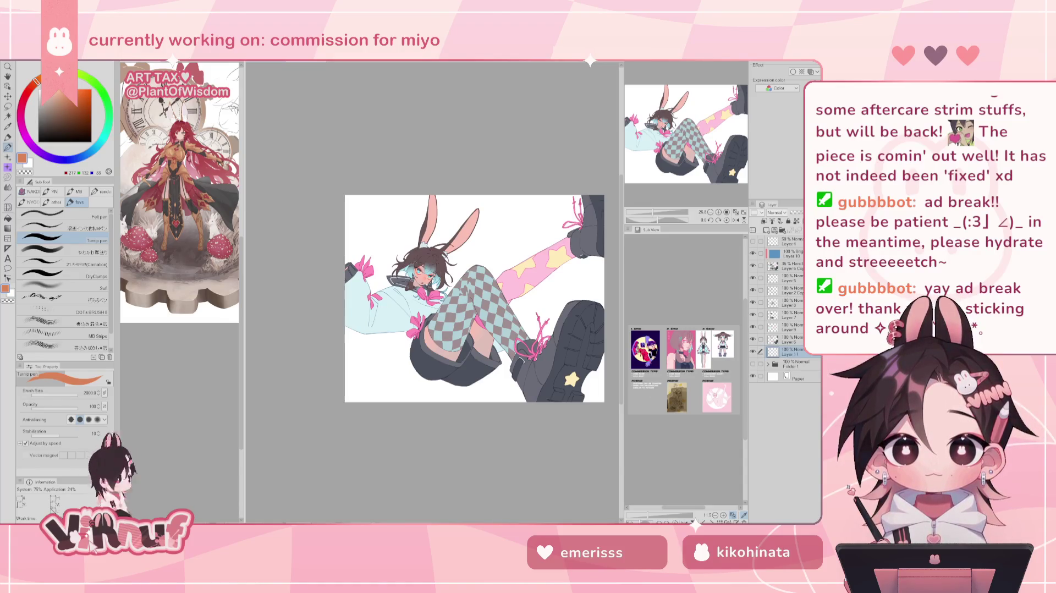
Step: Zoom into the Sub View reference and sample its light pink
scroll(721, 405, "up", 1)
scroll(720, 406, "up", 3)
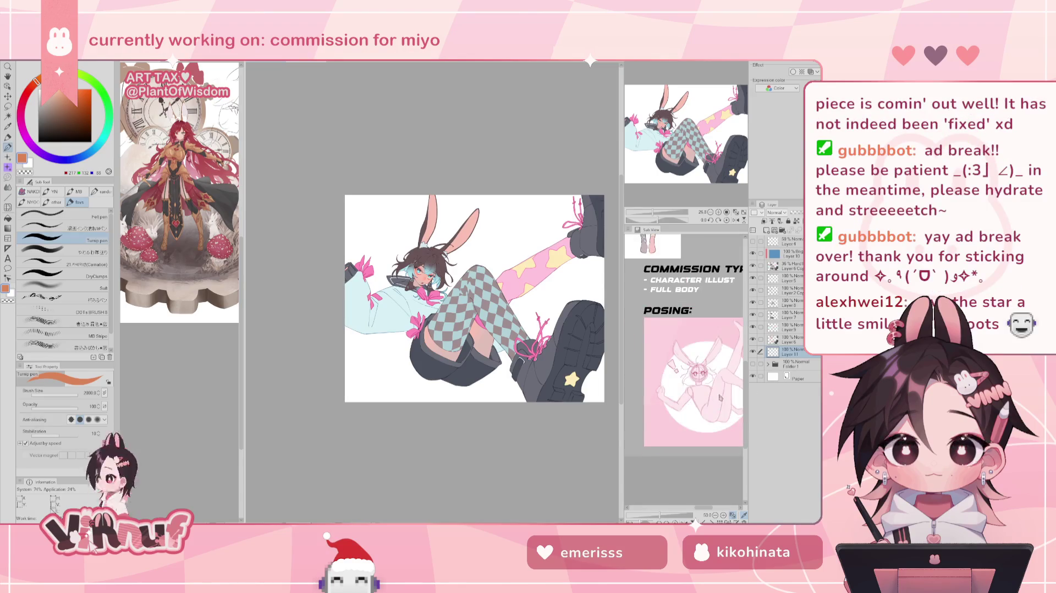
scroll(717, 372, "up", 2)
left_click(702, 323)
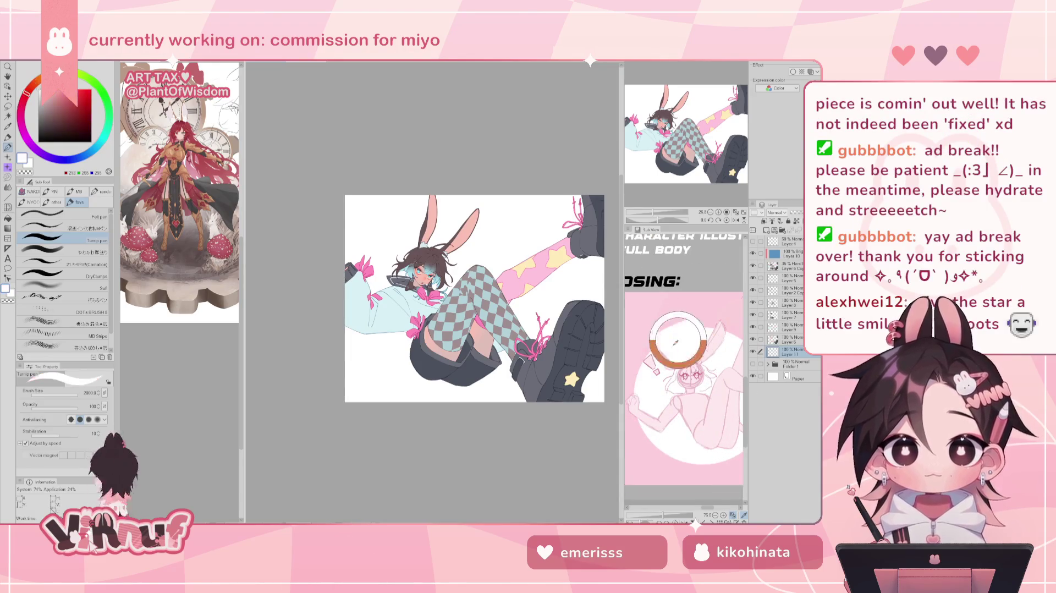
Step: Pan and zoom the Sub View to show the whole chibi reference character
mouse_move(701, 287)
left_mouse_down()
mouse_move(619, 439)
mouse_move(687, 385)
mouse_move(710, 437)
left_mouse_up()
scroll(692, 426, "up", 2)
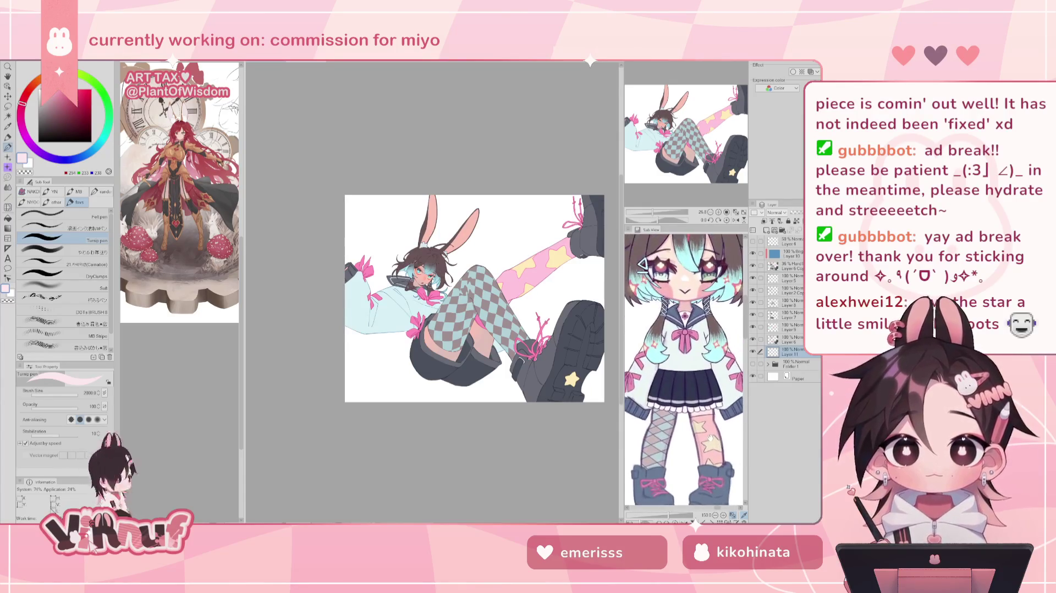
scroll(710, 435, "down", 1)
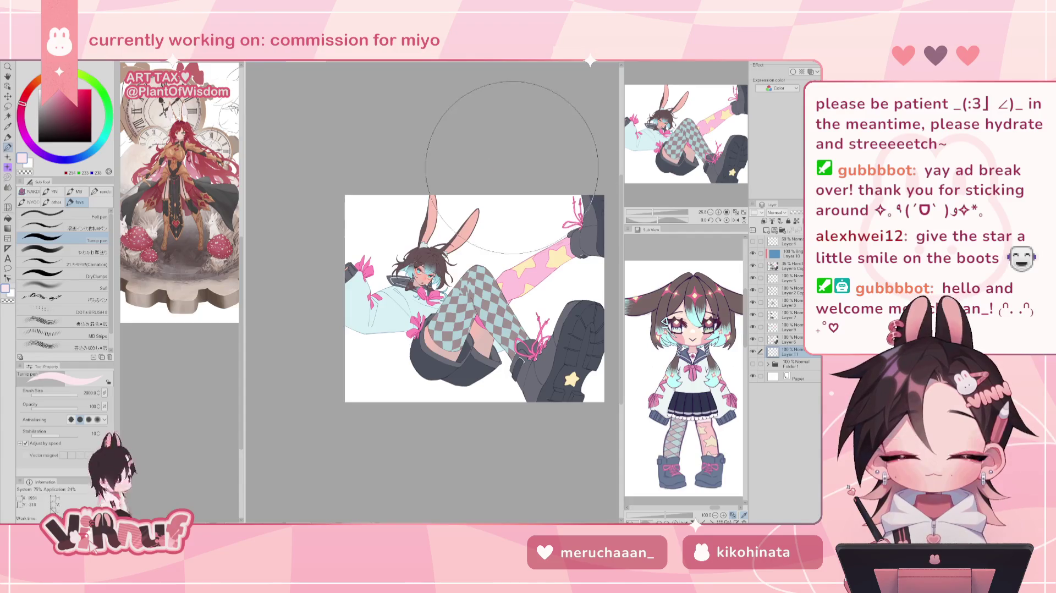
left_click_drag(520, 176, 493, 170)
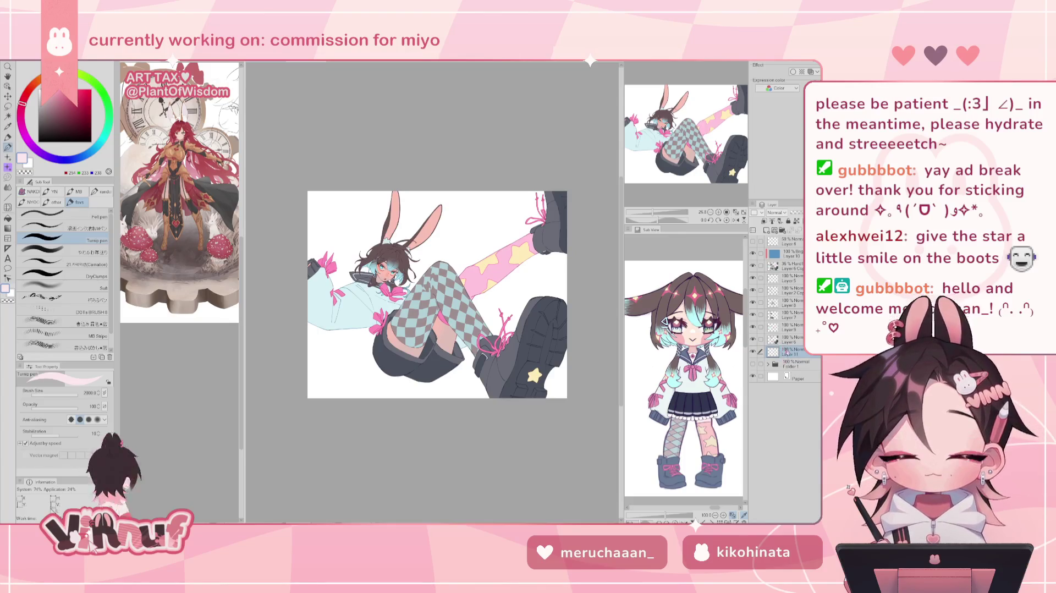
Step: Select the felt pen at brush size 37 with pink as the drawing colour
left_click(82, 214)
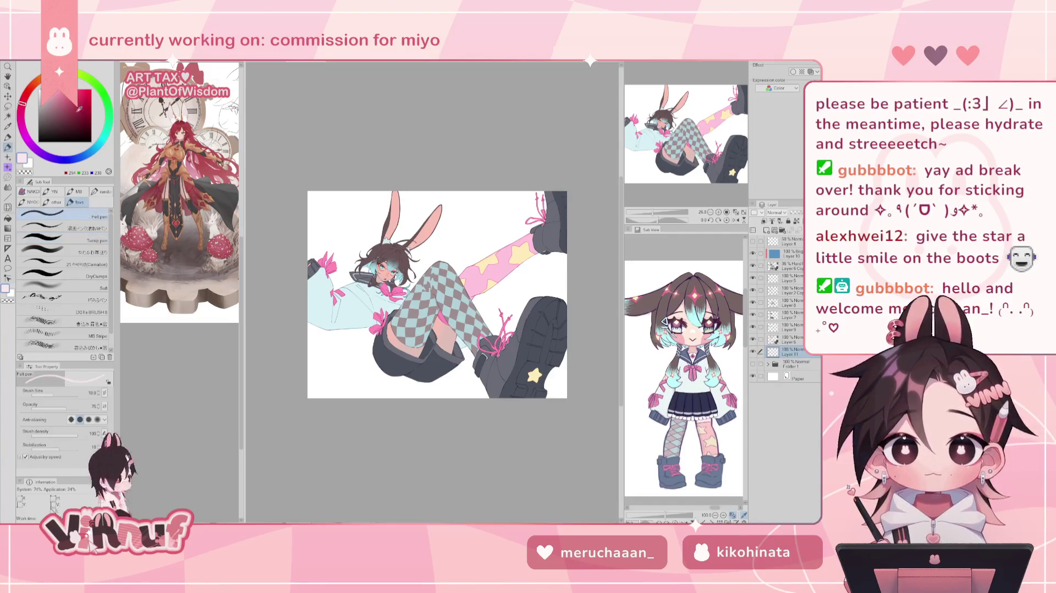
left_click_drag(80, 394, 97, 392)
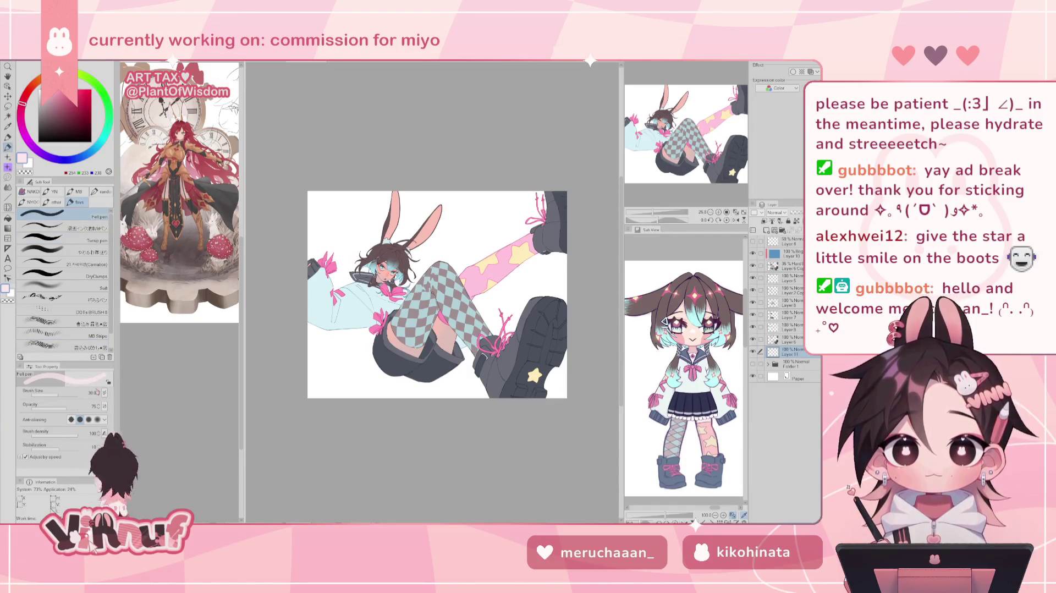
left_click(384, 287, "alt")
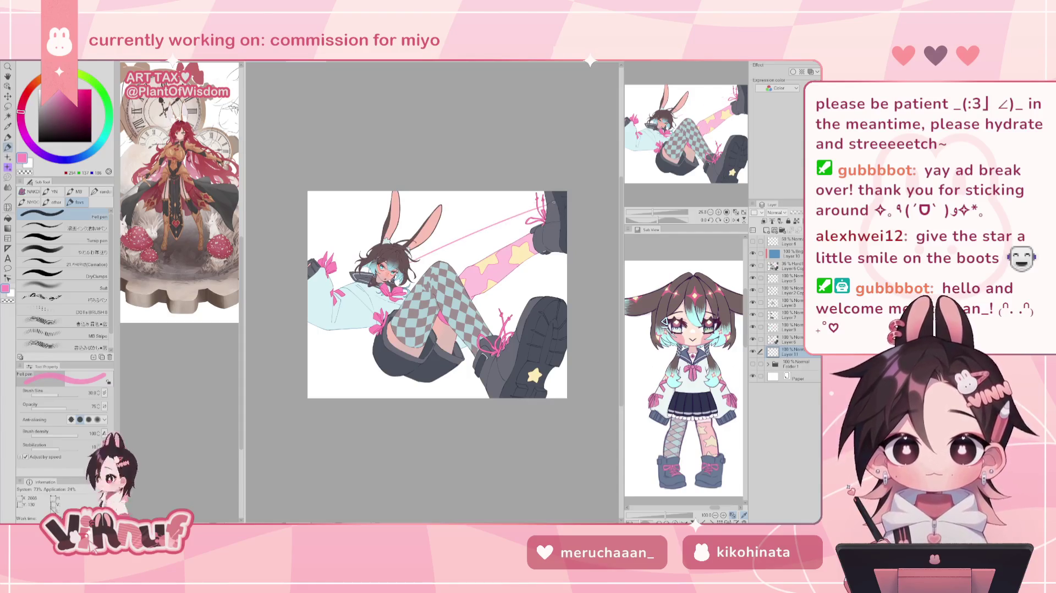
Step: Draw pink straight lines from the collar, toward the bottom edge and on the right, undoing misplaced attempts
left_click_drag(415, 257, 542, 214)
key("ctrl+z")
key("ctrl+z")
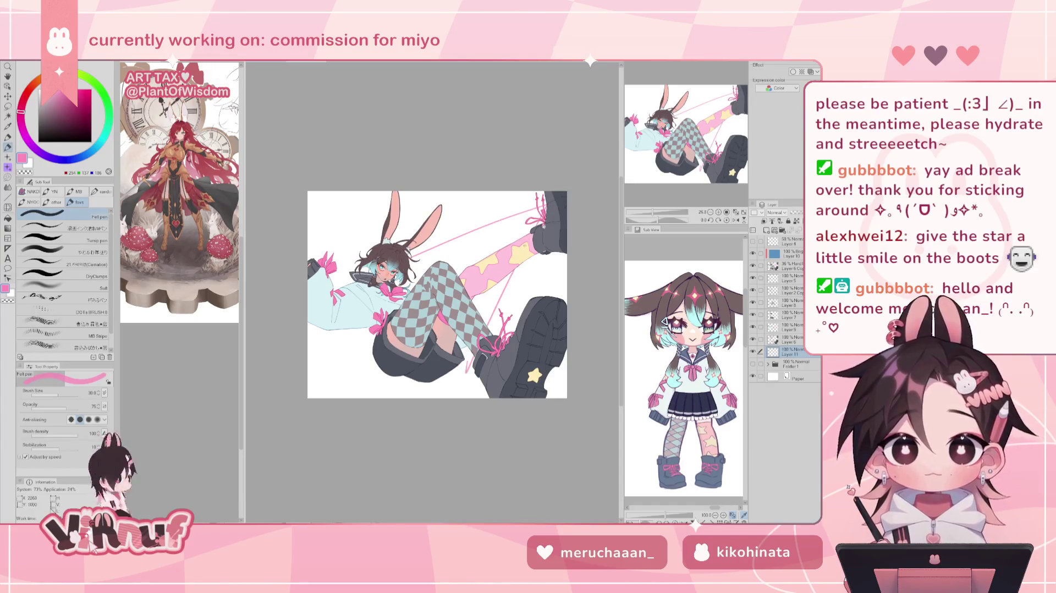
key("ctrl+z")
left_click_drag(534, 254, 448, 396)
key("ctrl+z")
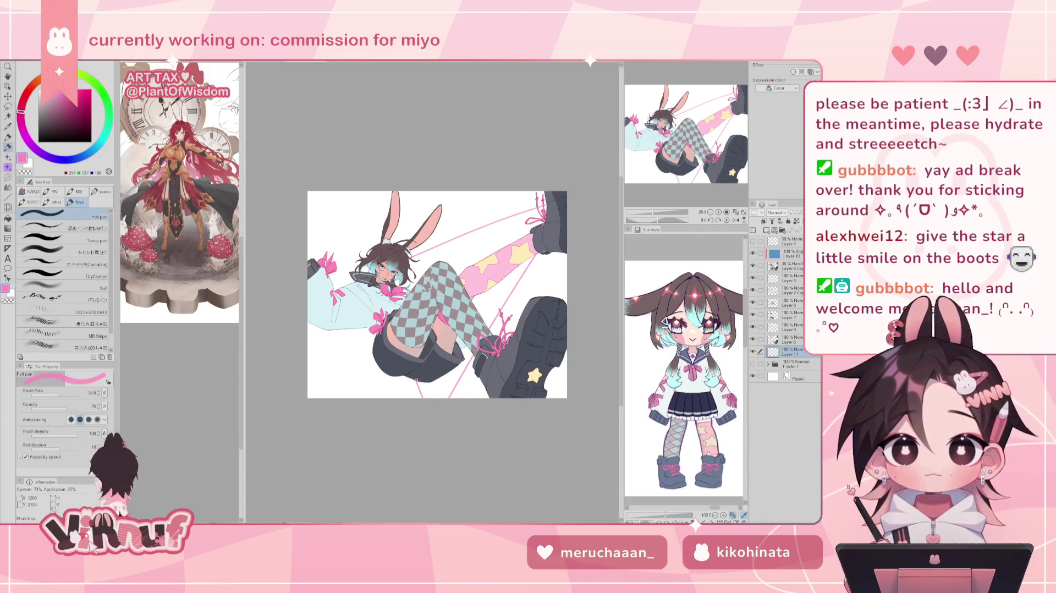
key("ctrl+z")
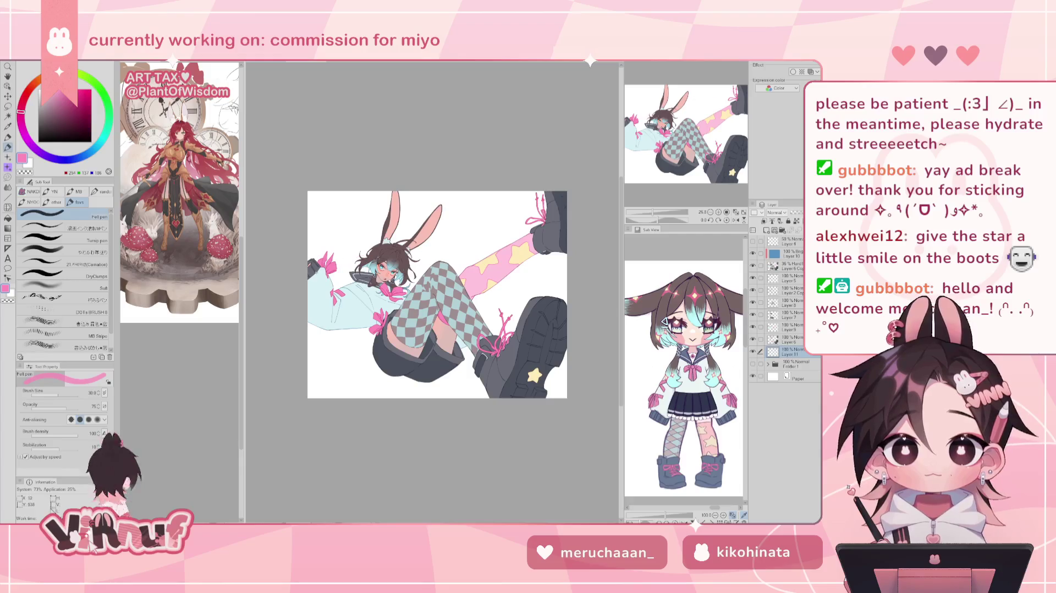
left_click(542, 207, "shift")
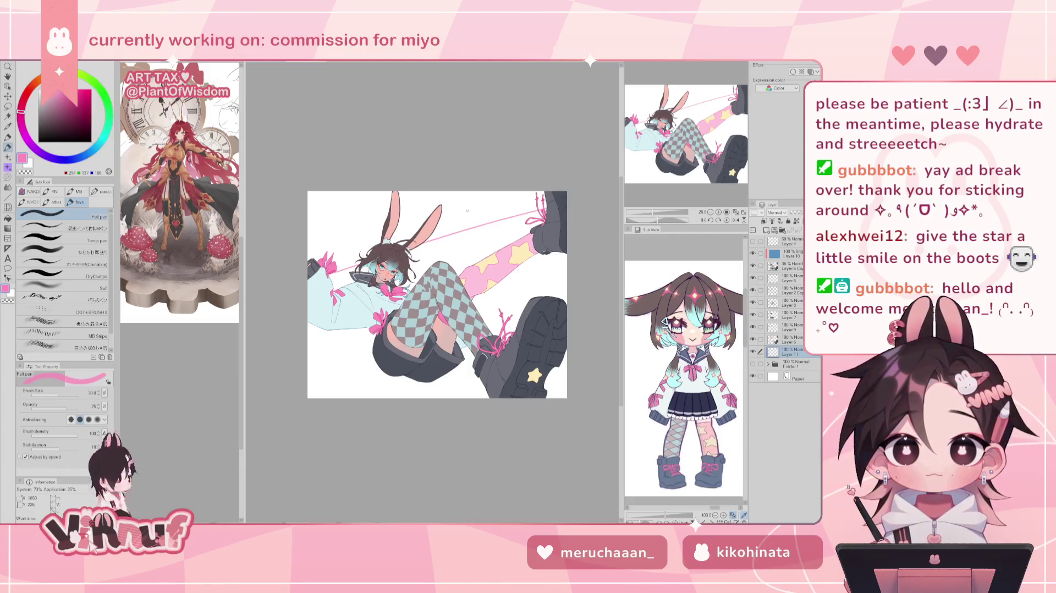
left_click(369, 350, "shift")
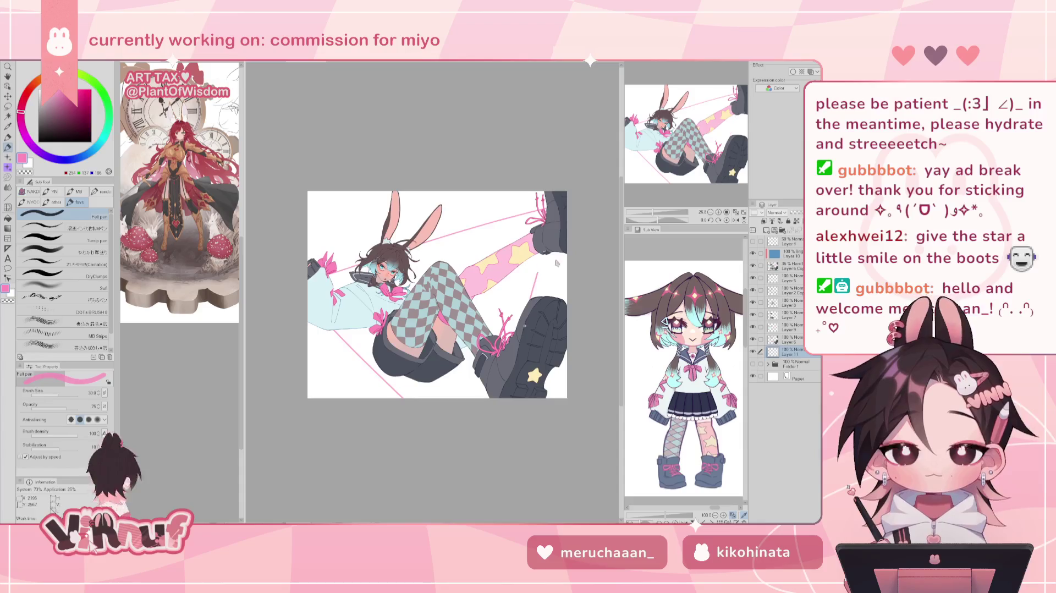
left_click(574, 209, "shift")
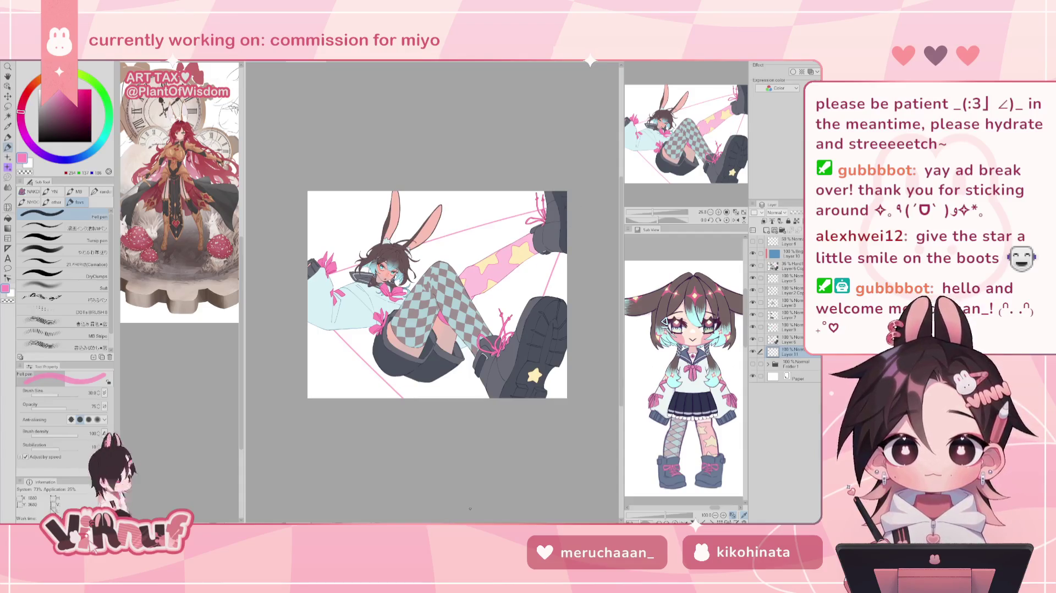
Step: Try filling the background pink, undo it, and mirror the view to check the composition
key("g")
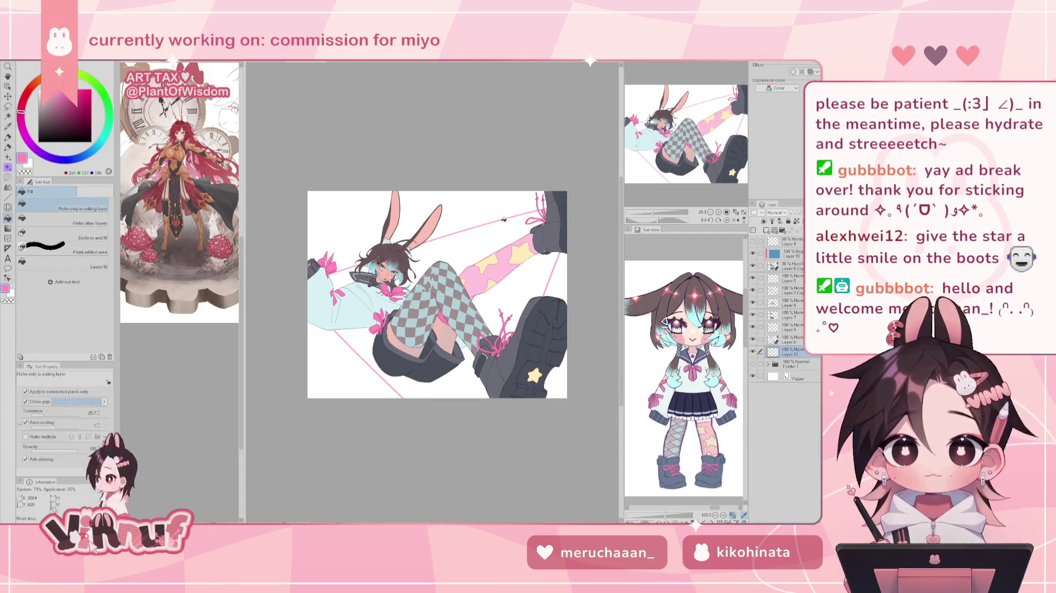
left_click(494, 234)
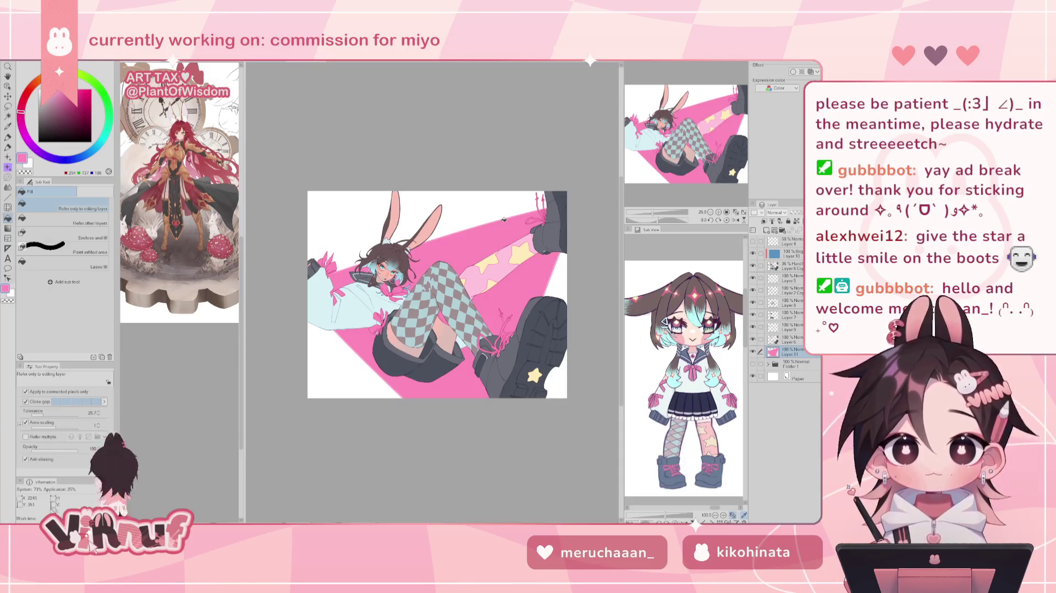
key("ctrl+z")
left_click_drag(657, 211, 650, 212)
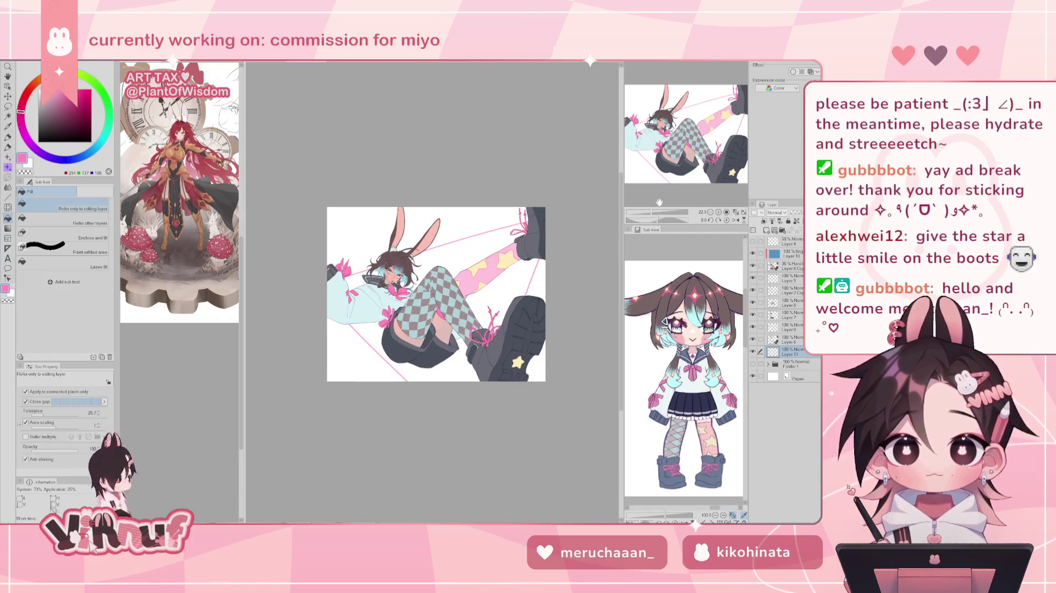
scroll(609, 226, "up", 3)
scroll(608, 226, "down", 4)
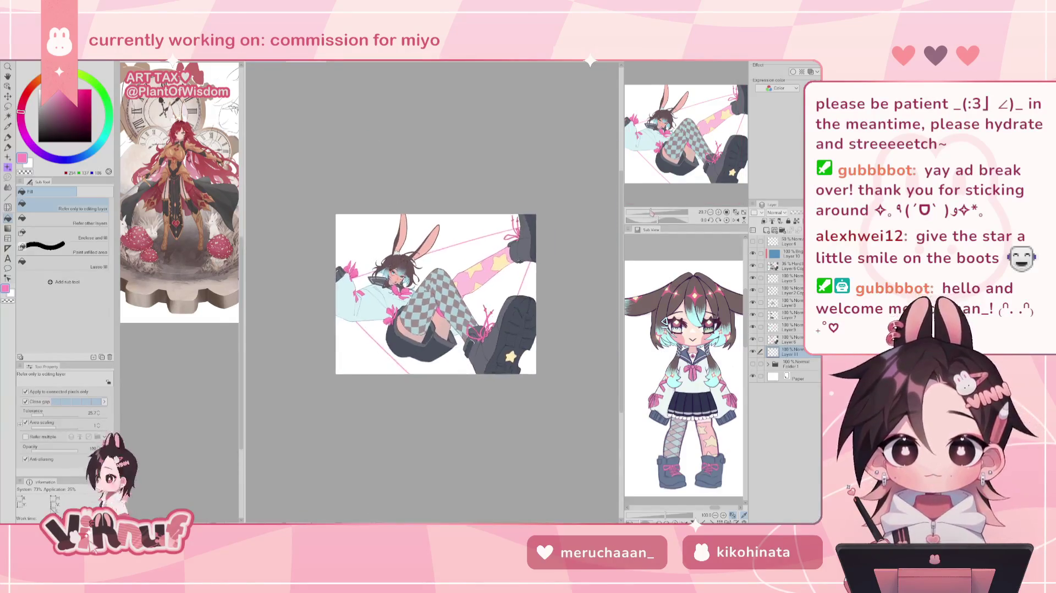
key("h")
key("h")
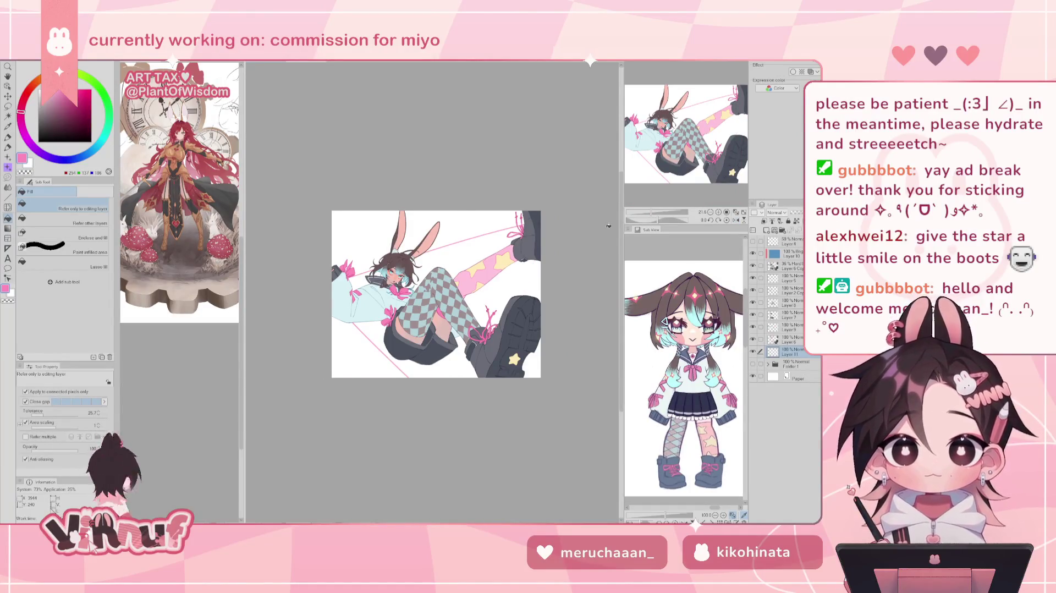
Step: Draw a short thin pink line near the right edge, unmirror the view, and select Layer 10
key("p")
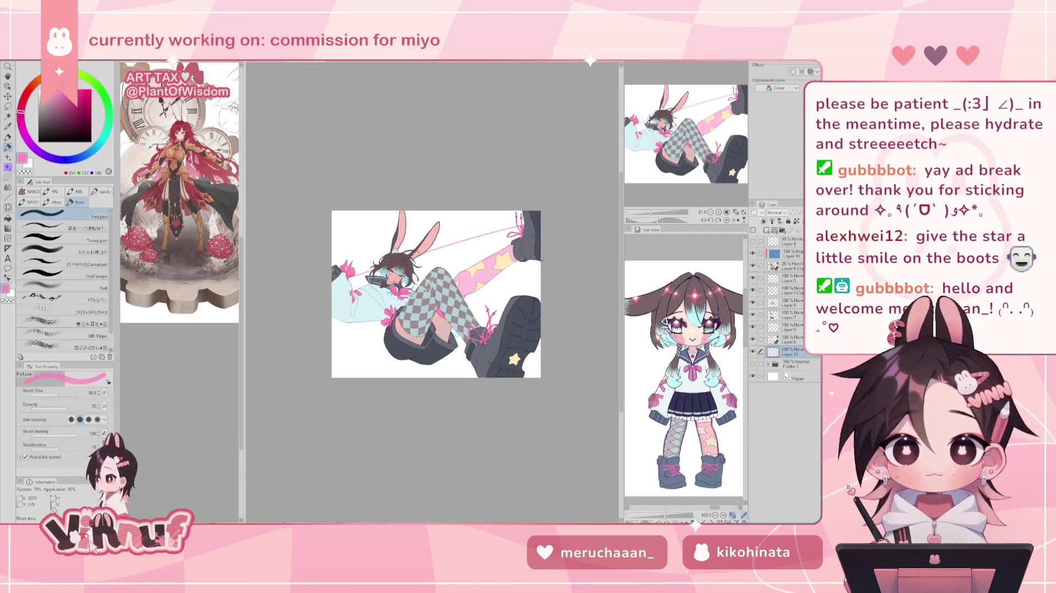
left_click_drag(540, 267, 530, 295)
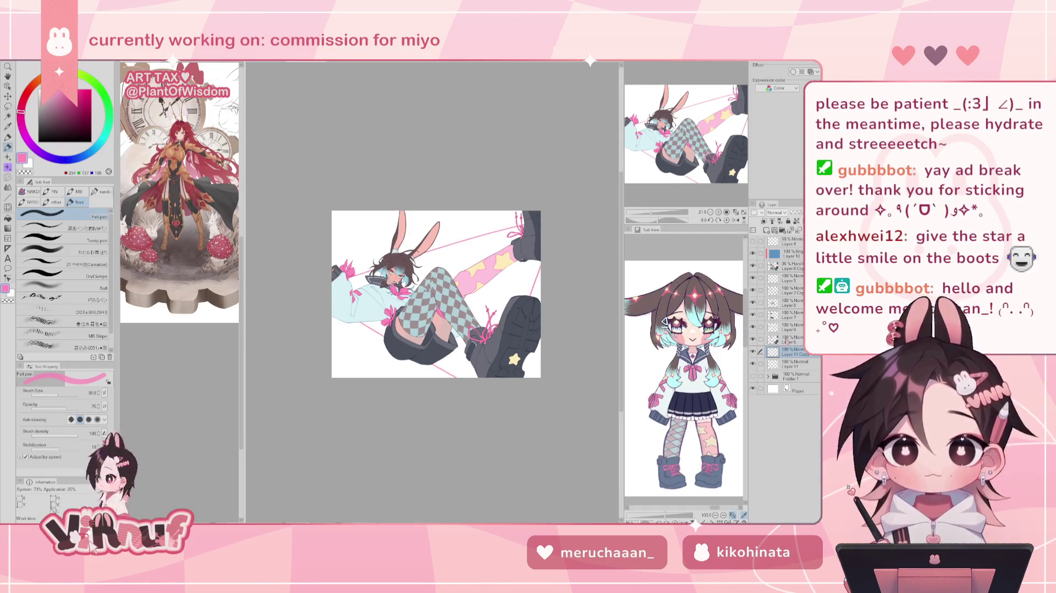
key("h")
key("h")
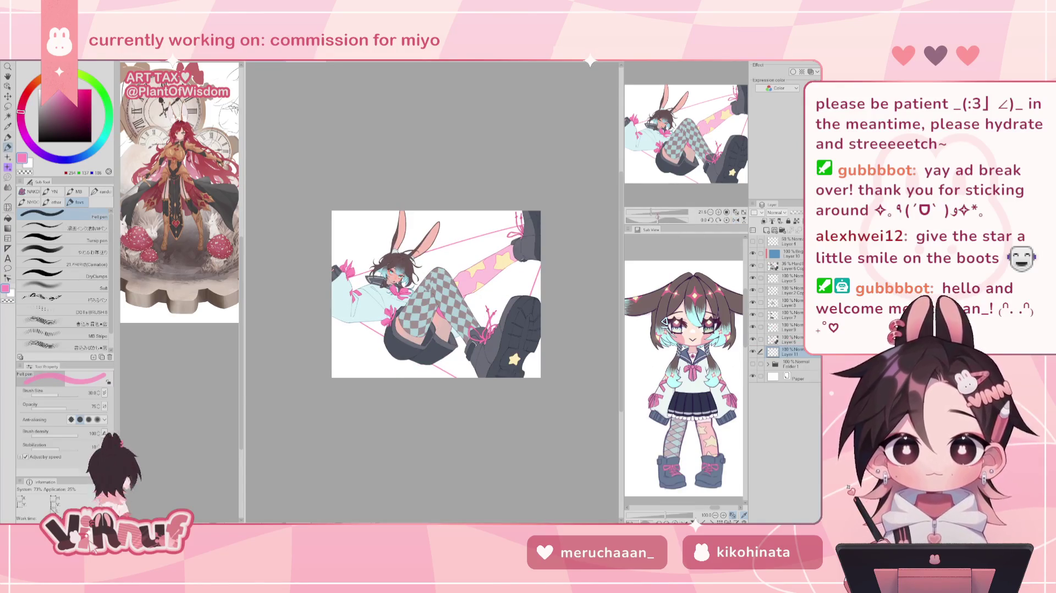
left_click_drag(651, 212, 656, 212)
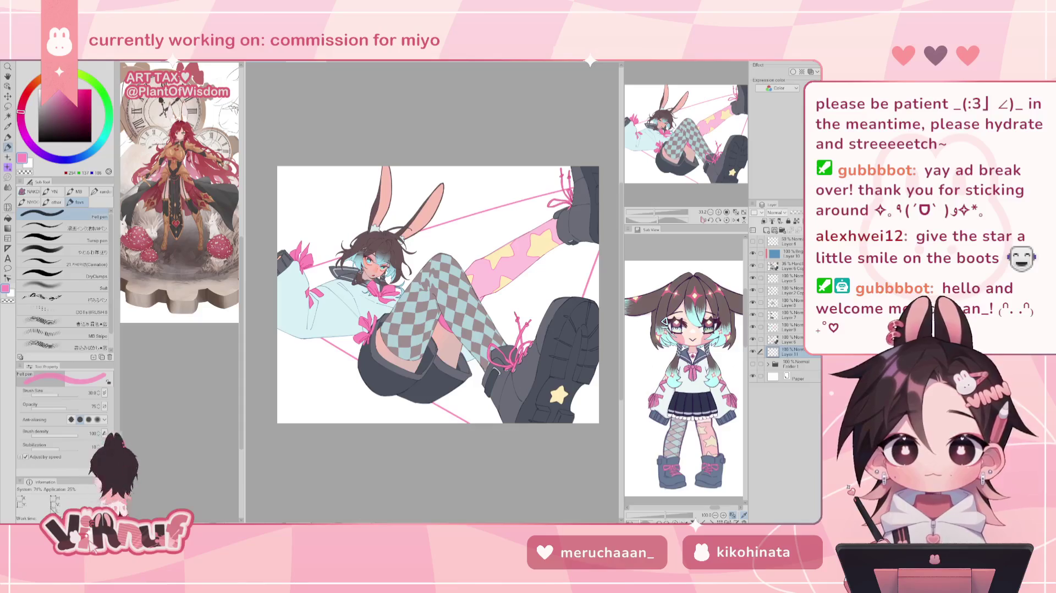
left_click(792, 253)
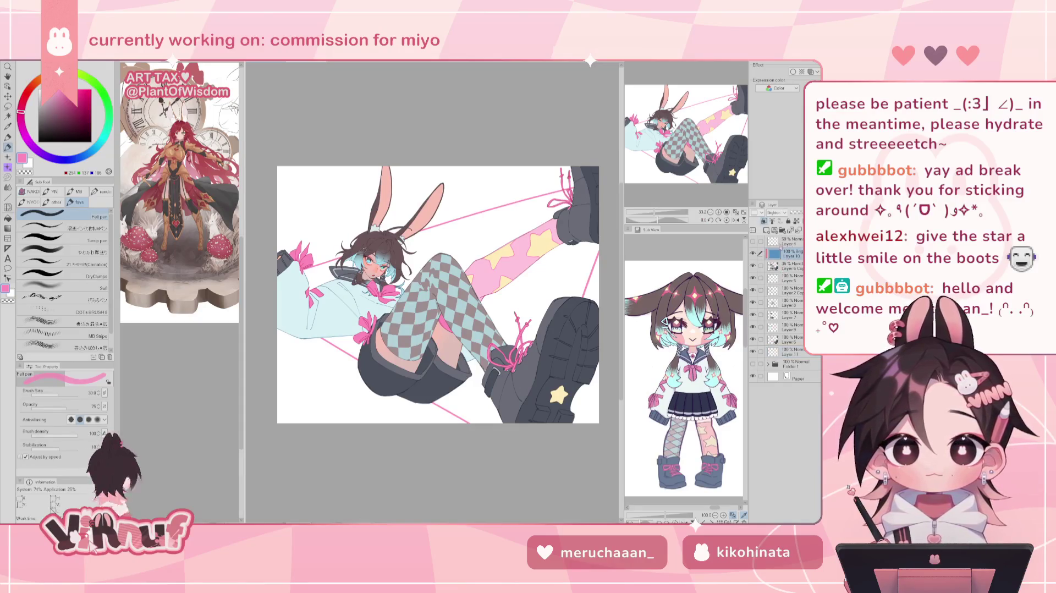
left_click(766, 230)
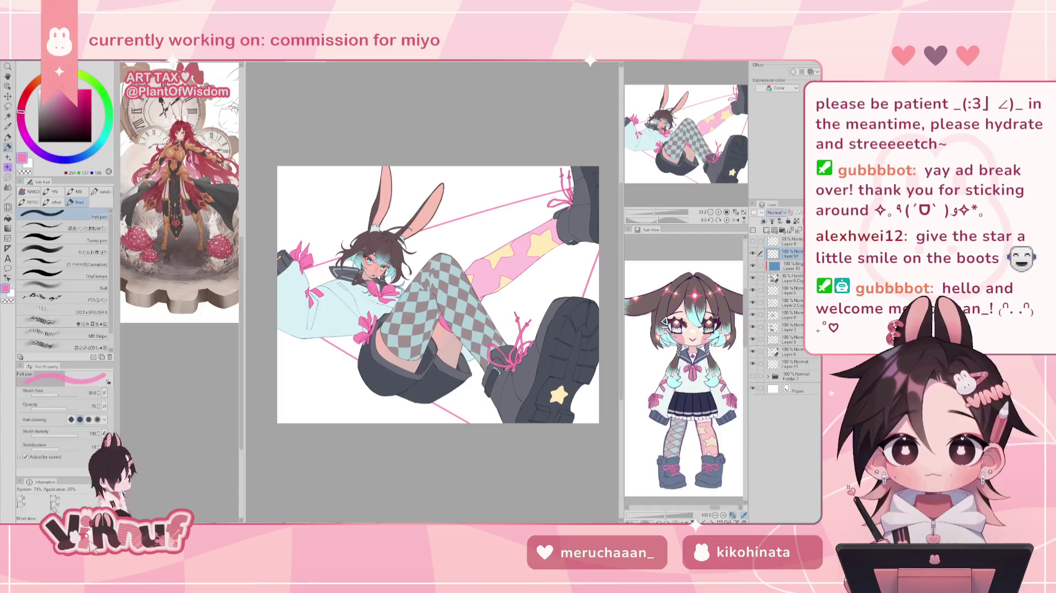
left_click(61, 239)
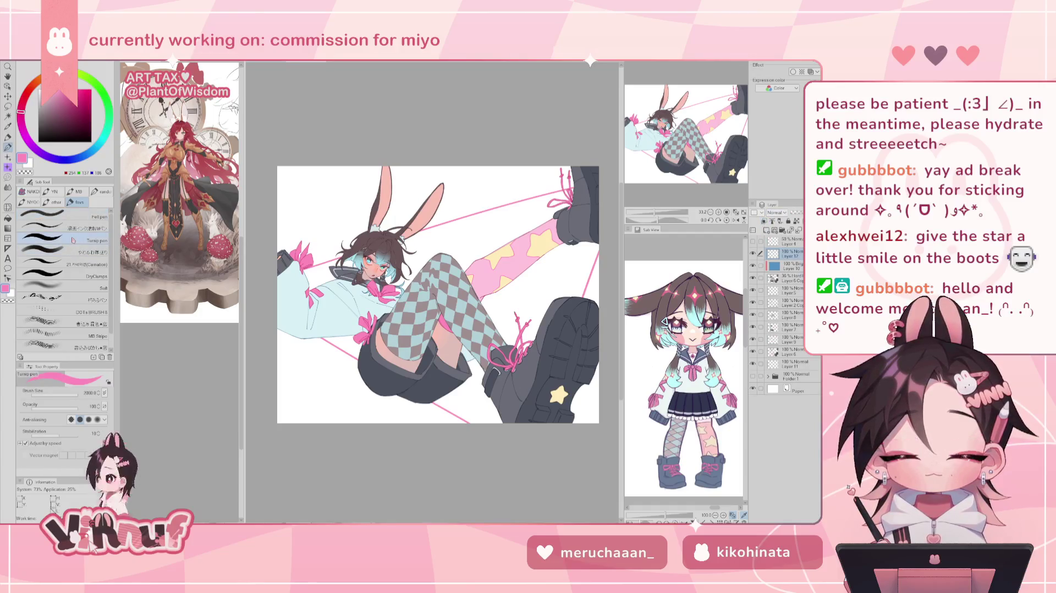
mouse_move(385, 392)
left_mouse_down()
mouse_move(397, 402)
mouse_move(336, 369)
left_mouse_up()
key("ctrl+z")
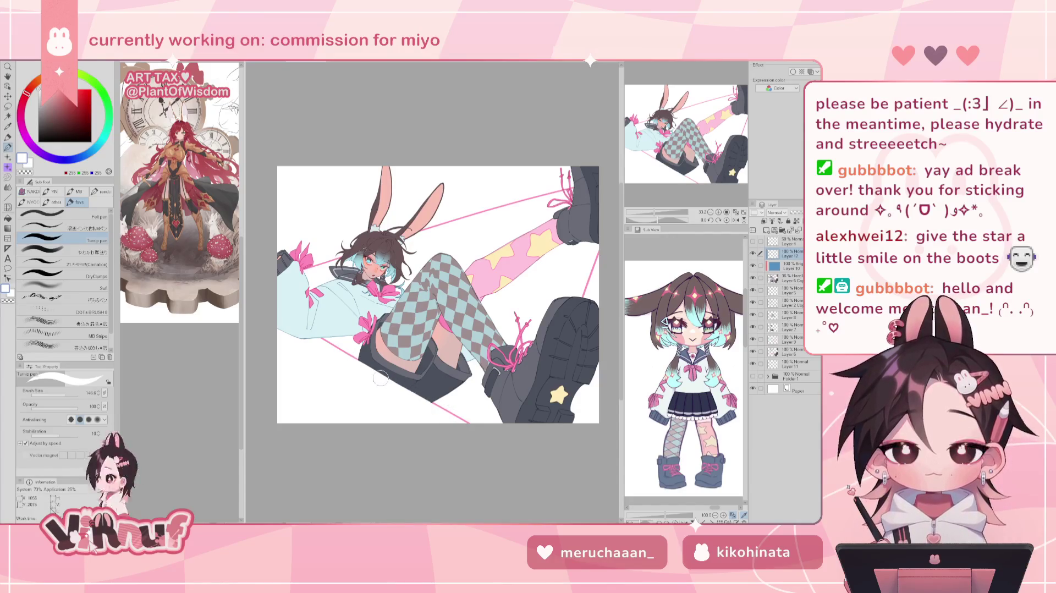
left_click_drag(657, 213, 662, 213)
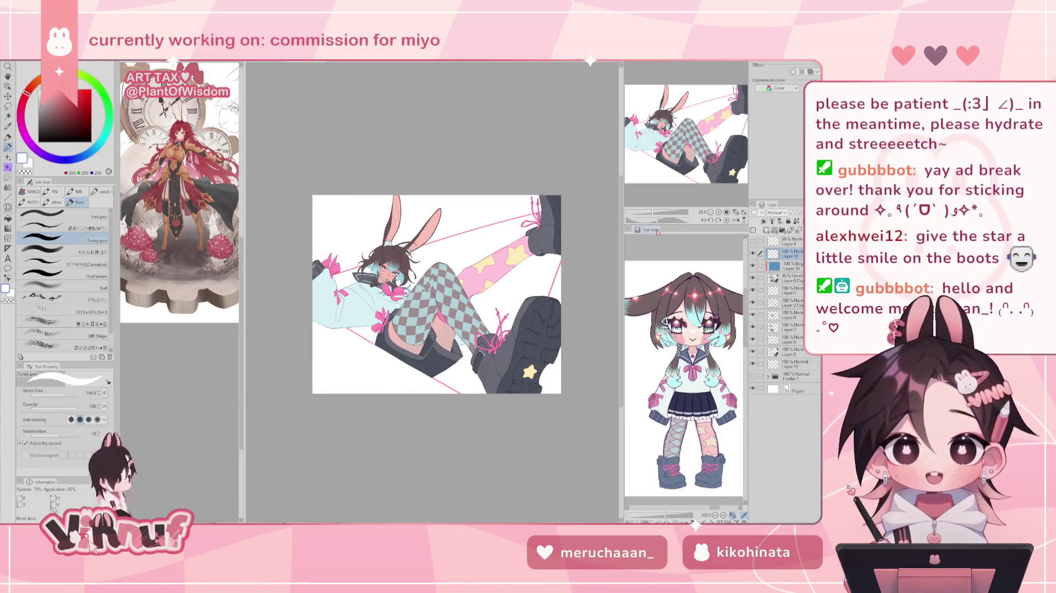
left_click_drag(653, 212, 656, 211)
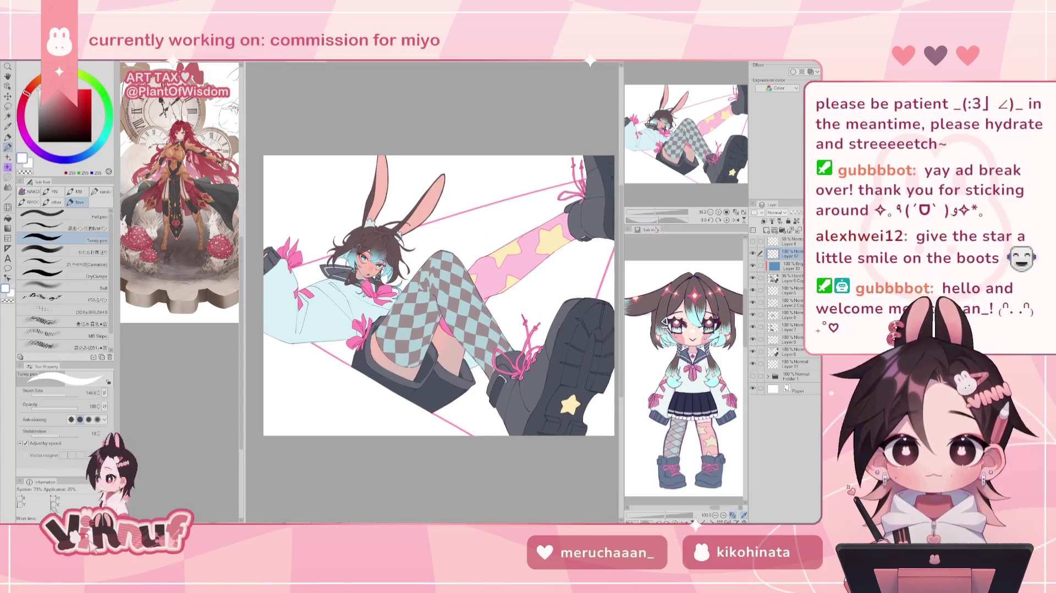
left_click(795, 363)
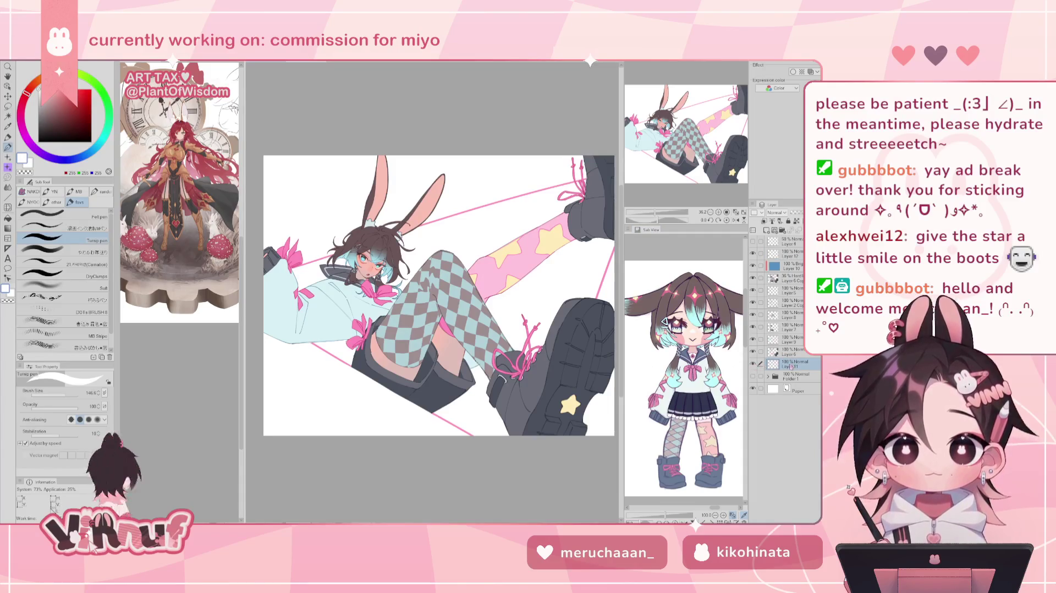
left_click_drag(659, 211, 654, 209)
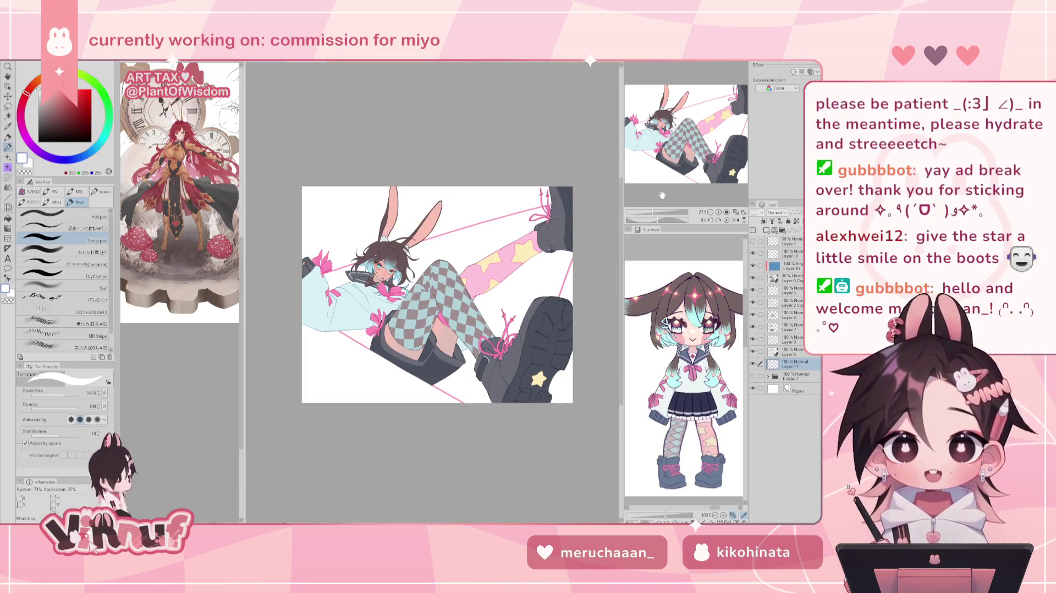
left_click(790, 253)
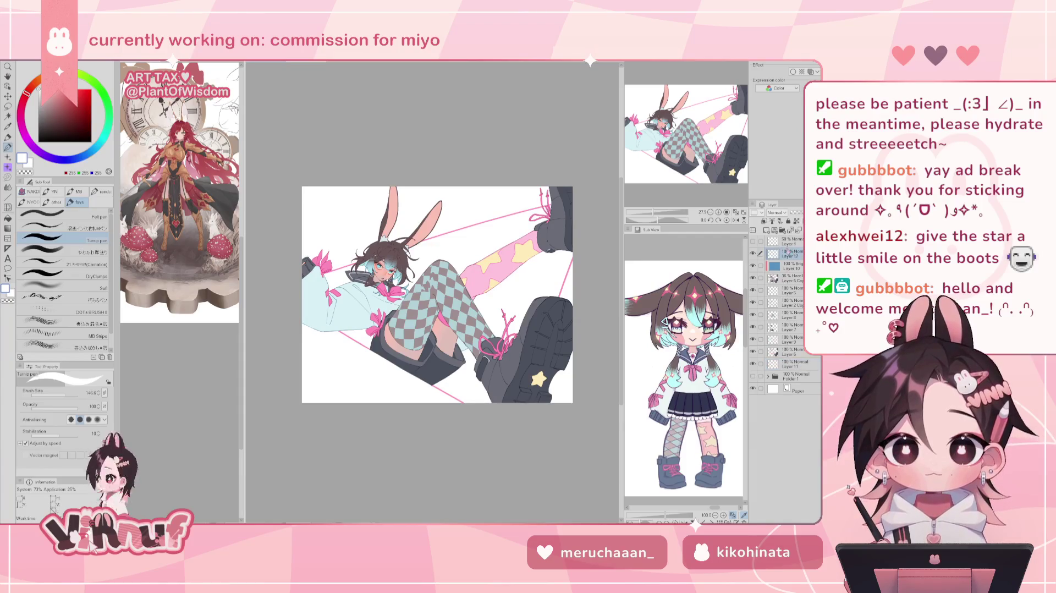
left_click_drag(789, 253, 794, 345)
left_click(792, 351)
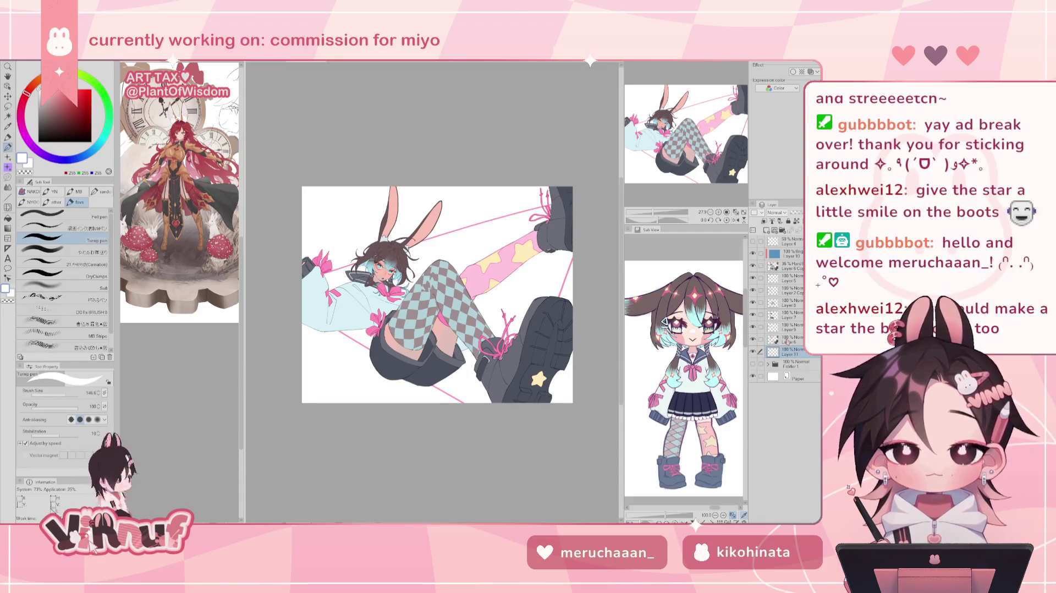
key("m")
left_click_drag(307, 283, 596, 187)
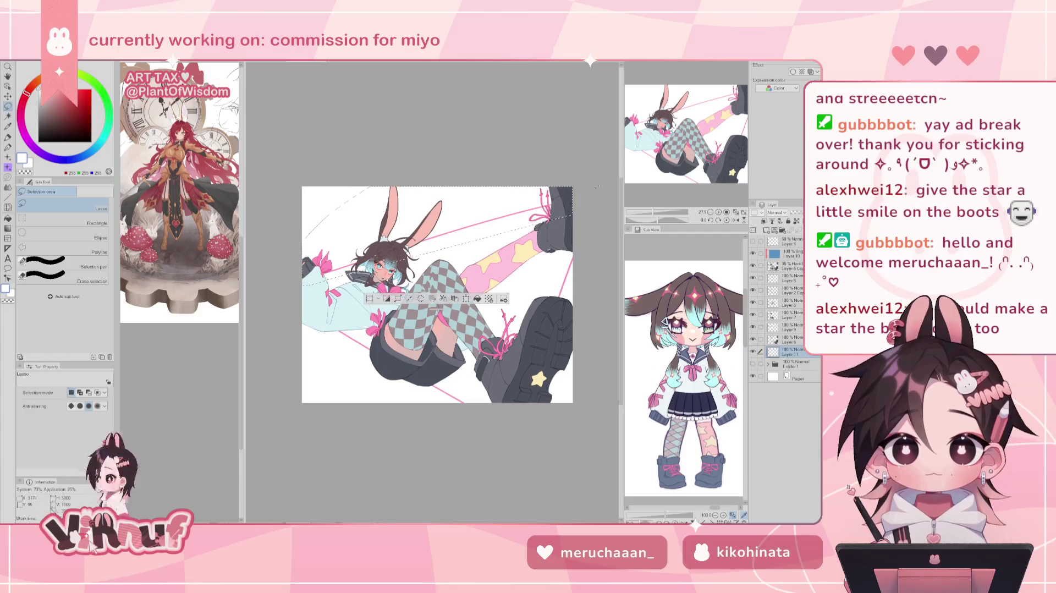
key("ctrl+t")
left_click_drag(302, 187, 299, 181)
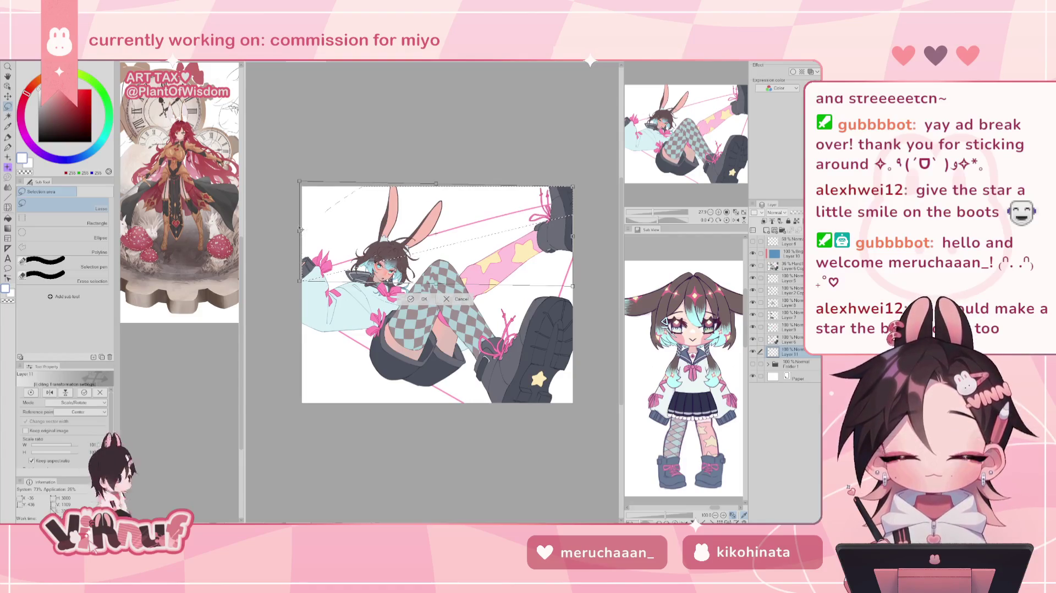
key("ctrl+z")
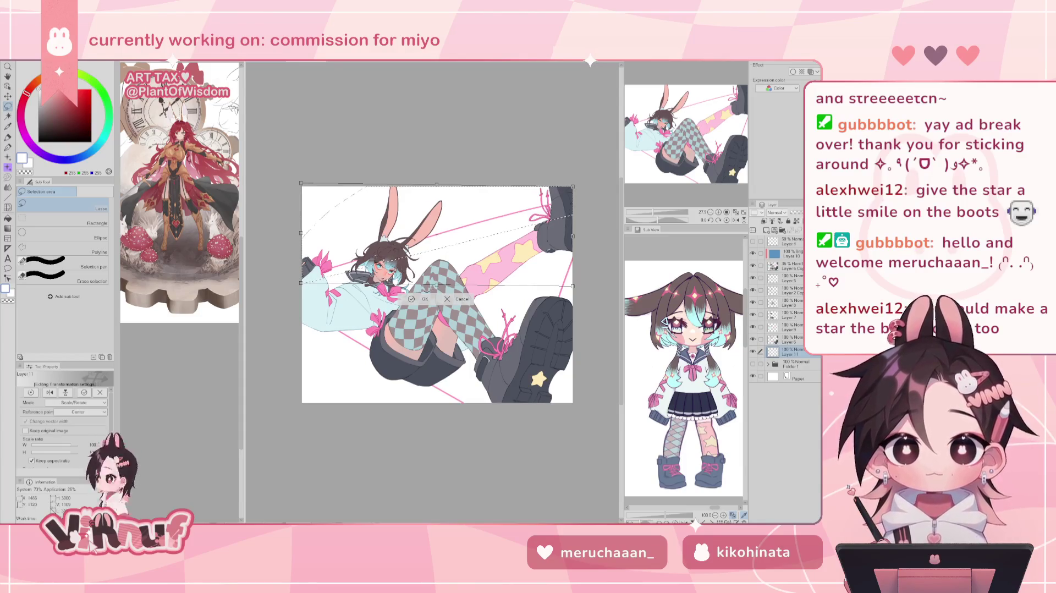
left_click(421, 298)
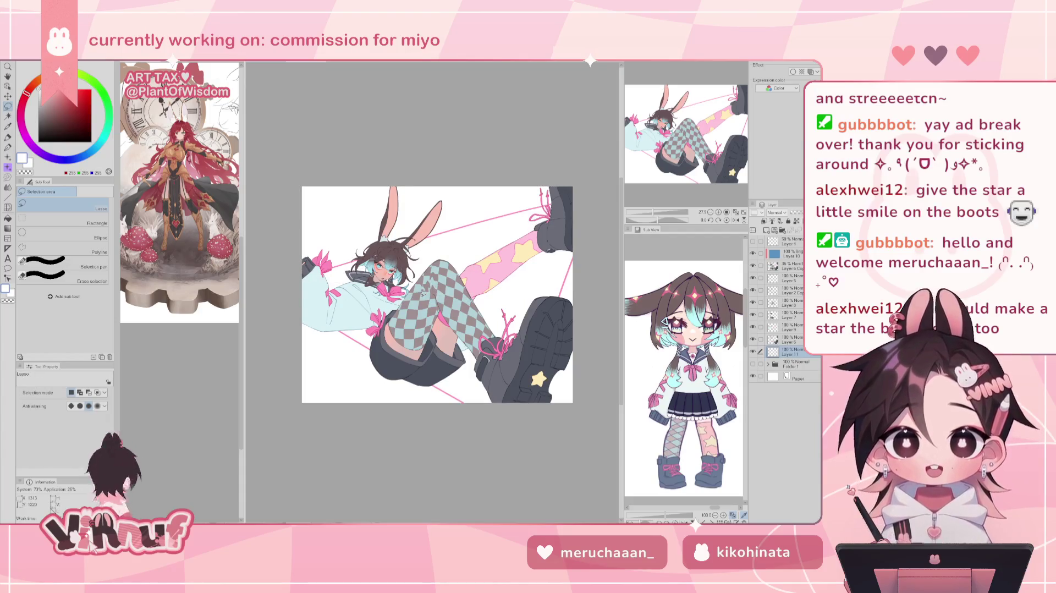
left_click_drag(423, 293, 401, 294)
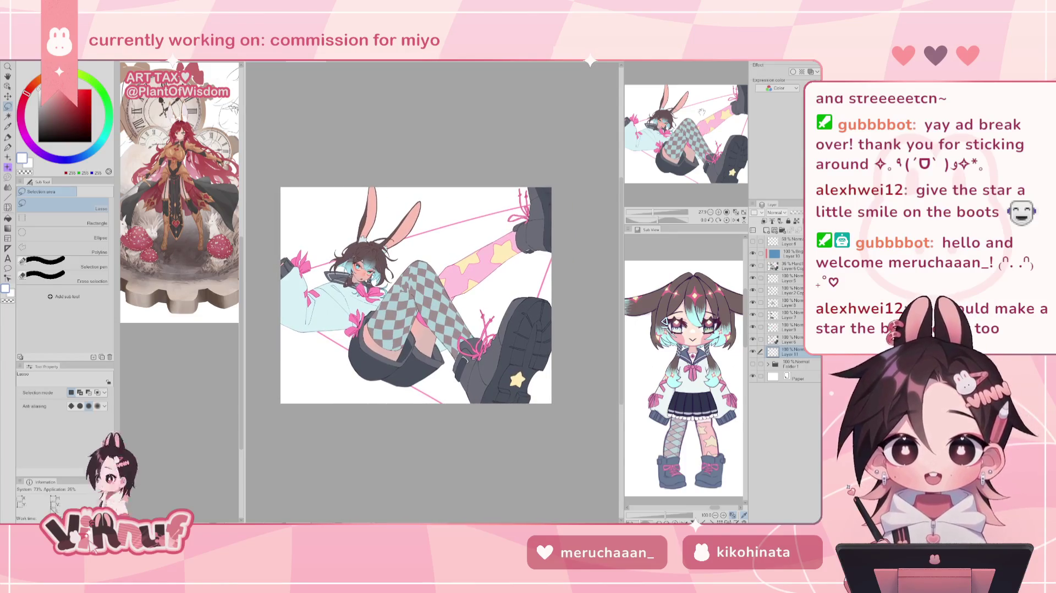
key("p")
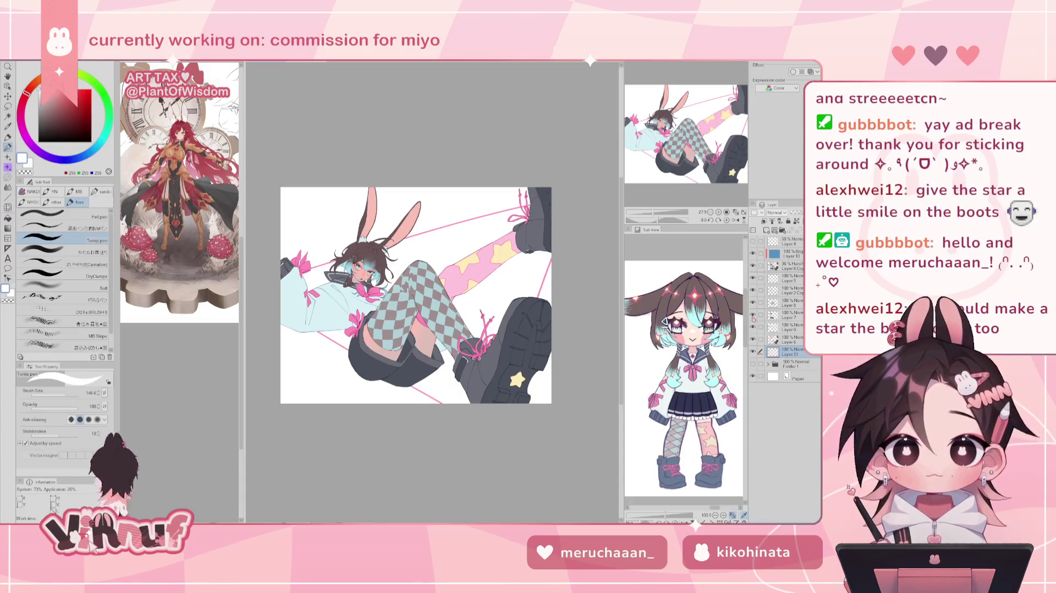
Step: Eyedrop the bow's pink and draw straight felt-pen lines across the canvas, undoing the stray ones
left_click(307, 266, "alt")
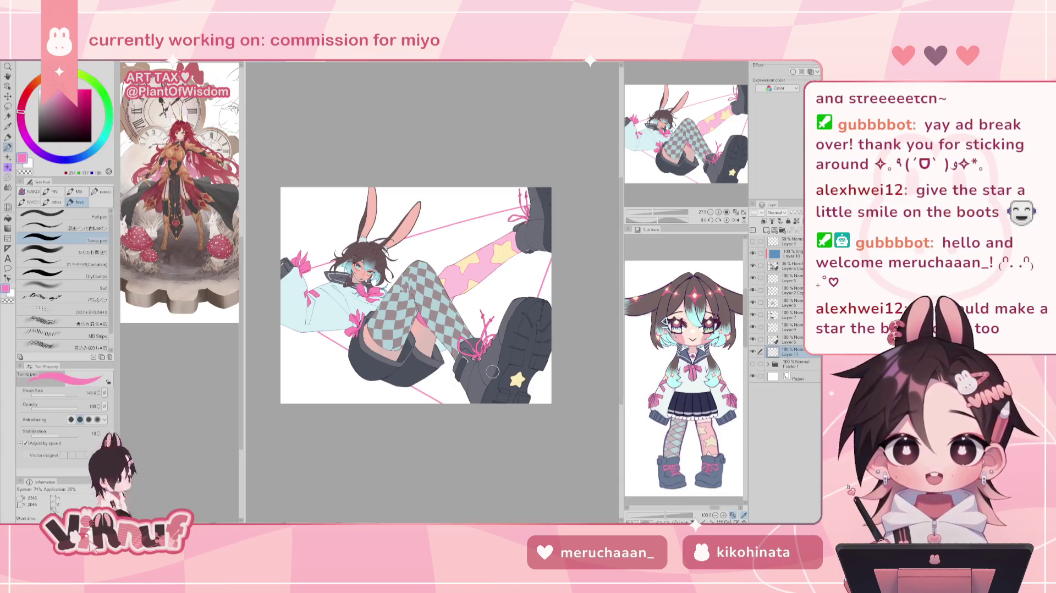
left_click(55, 214)
mouse_move(318, 407)
left_mouse_down()
mouse_move(462, 154)
mouse_move(338, 416)
left_mouse_up()
left_click_drag(474, 165, 354, 417)
key("ctrl+z")
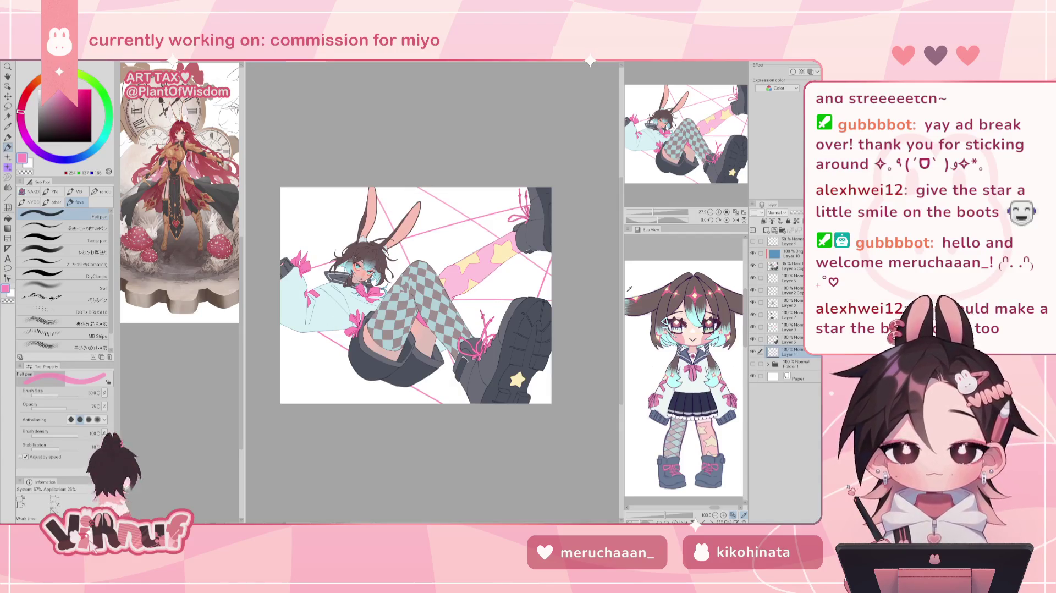
key("e")
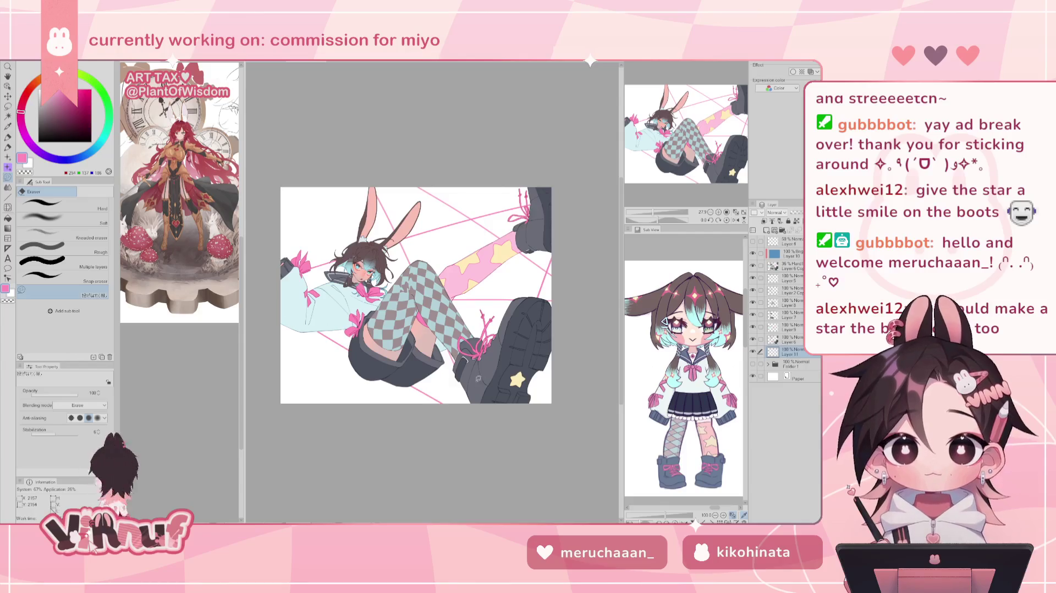
Step: On a rotated view, draw pink guide lines across the paper and along its upper-left edge
key("p")
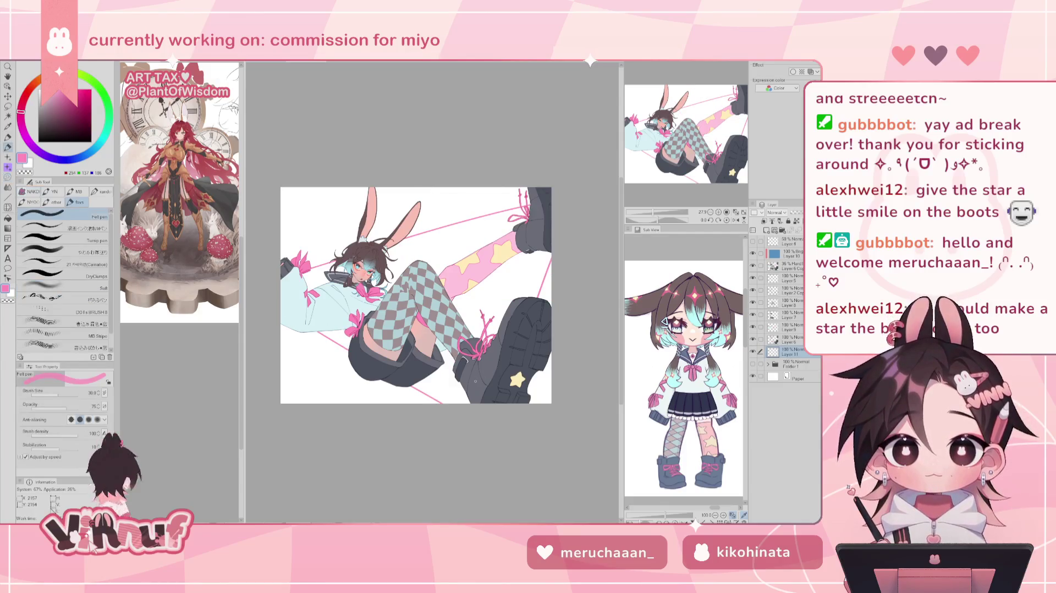
left_click_drag(418, 192, 495, 297)
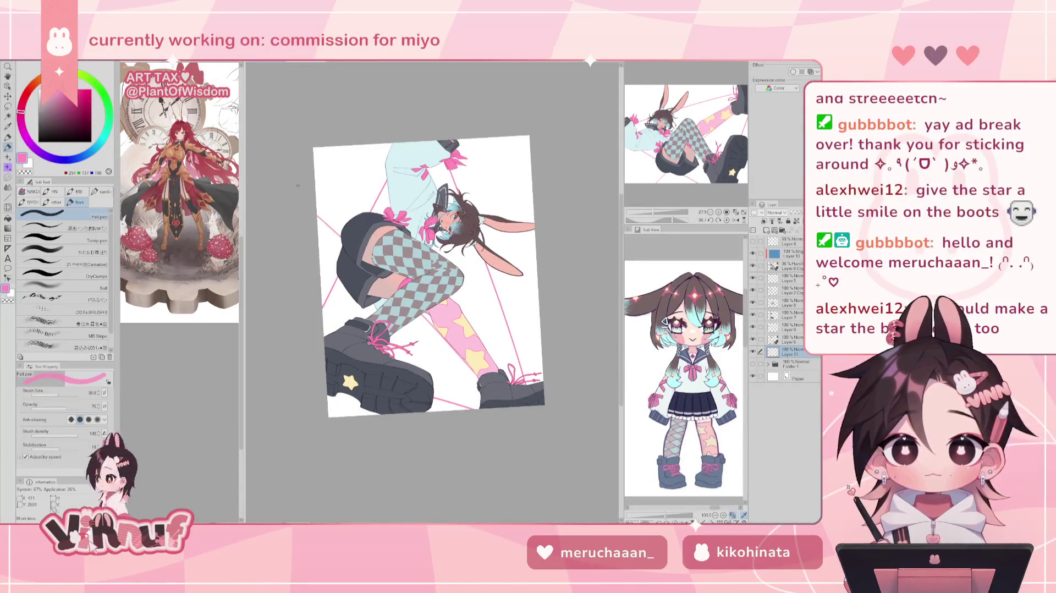
left_click_drag(311, 209, 602, 240)
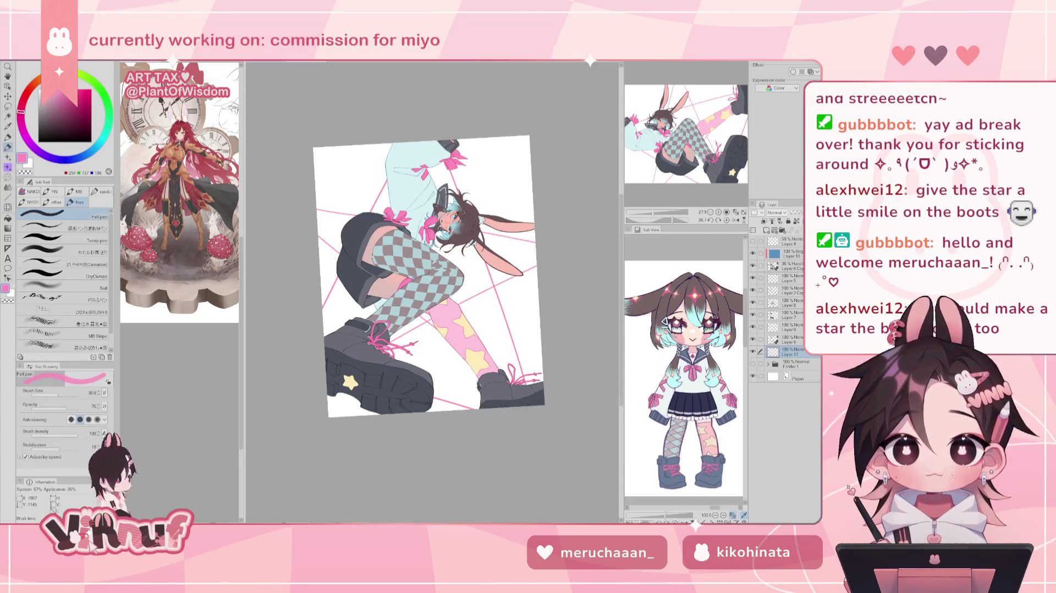
left_click(727, 220)
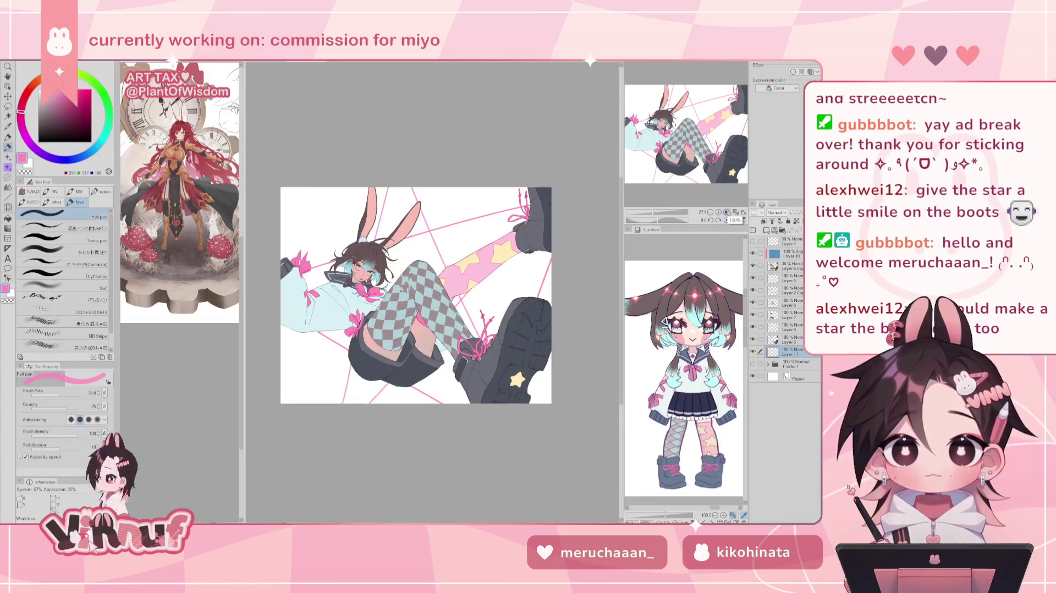
key("e")
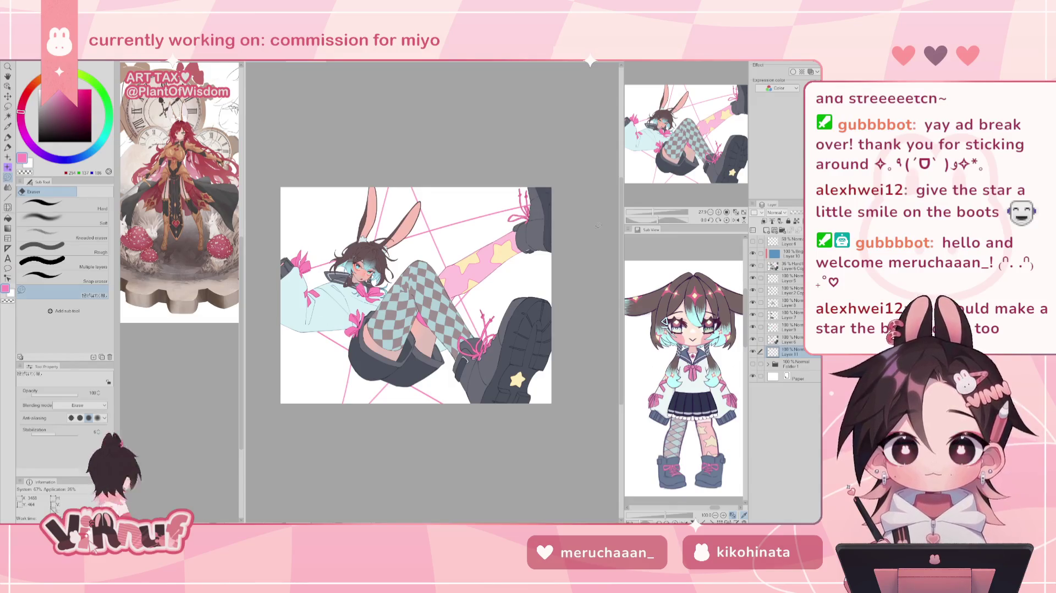
left_click_drag(654, 212, 652, 212)
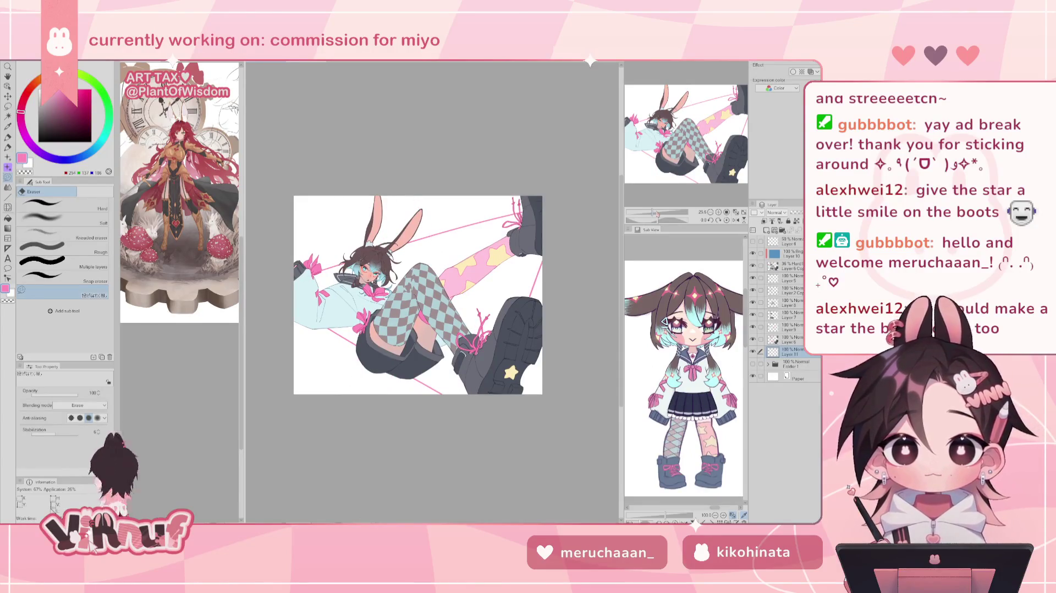
left_click_drag(655, 213, 679, 216)
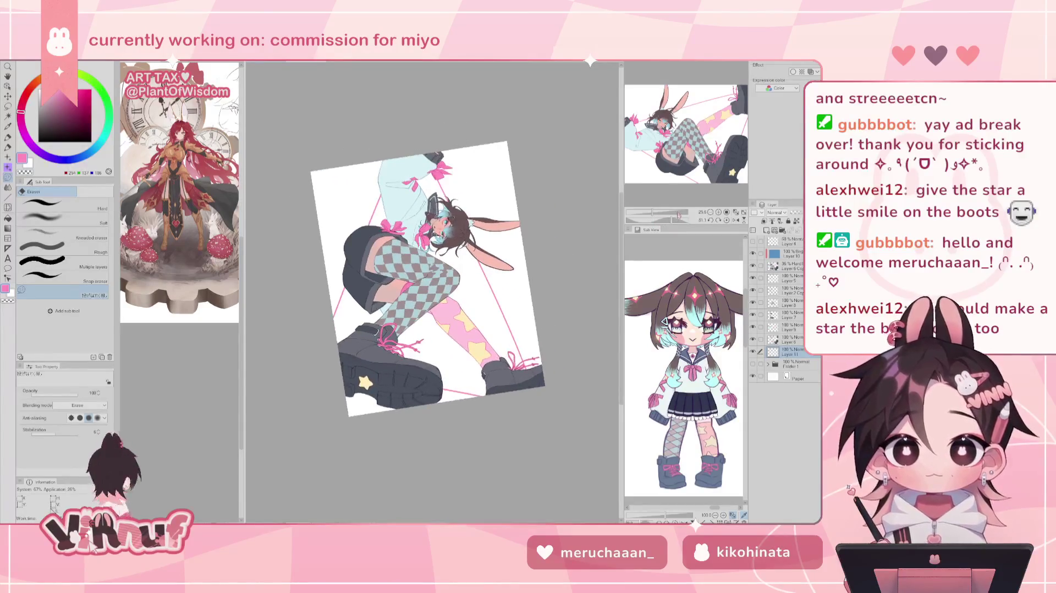
key("p")
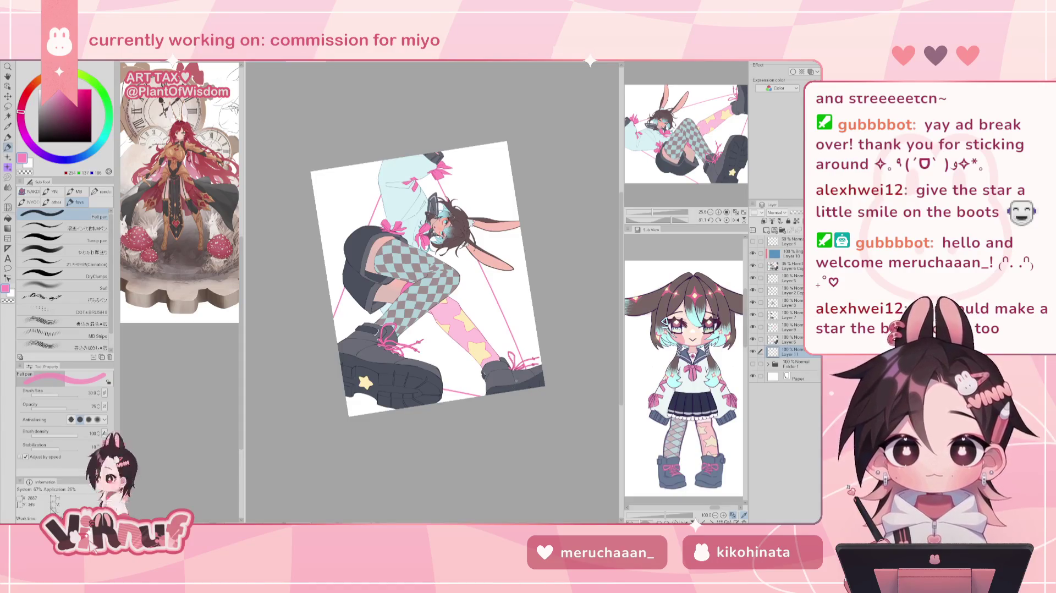
mouse_move(349, 236)
left_mouse_down()
mouse_move(317, 213)
mouse_move(622, 189)
left_mouse_up()
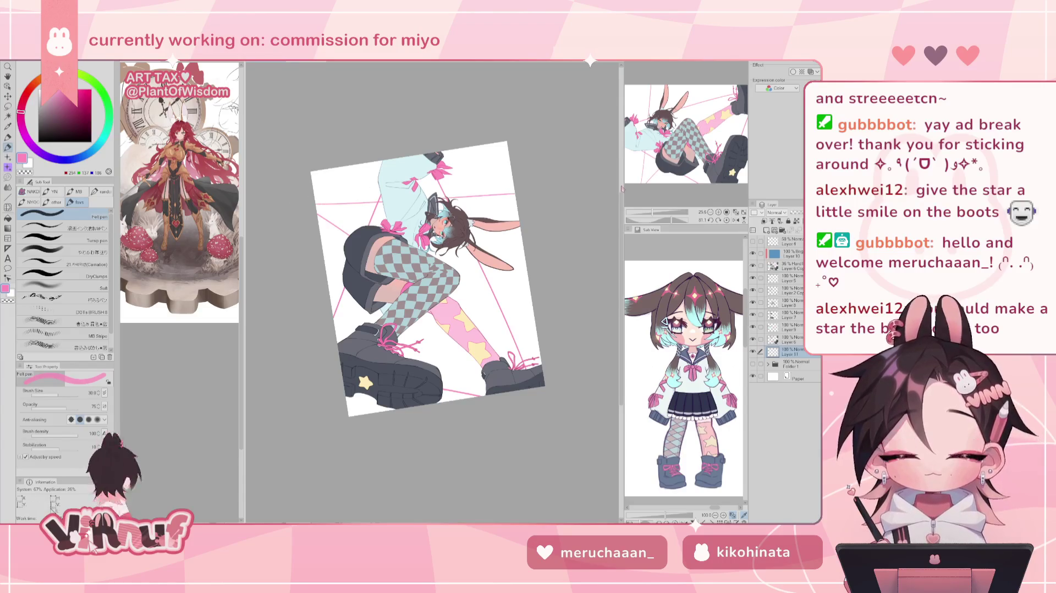
Step: Try several angles for a pink line from the paper's top edge toward the boot
left_click_drag(495, 192, 385, 165)
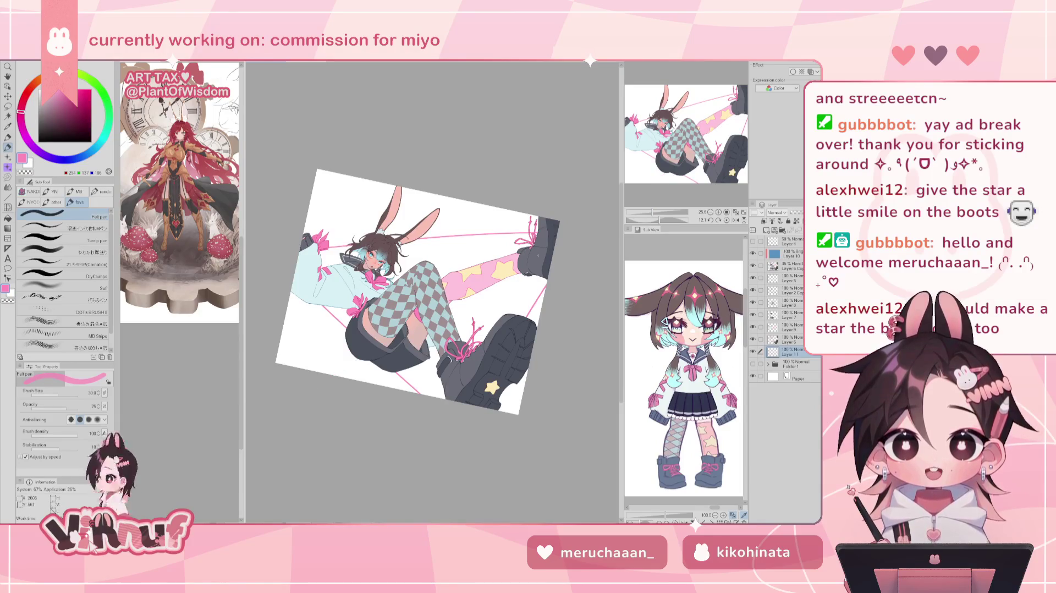
mouse_move(454, 198)
left_mouse_down()
mouse_move(478, 329)
mouse_move(490, 331)
left_mouse_up()
key("ctrl+z")
key("ctrl+z")
left_click_drag(460, 200, 490, 331)
key("ctrl+z")
left_click_drag(465, 200, 496, 324)
key("ctrl+z")
key("ctrl+z")
left_click_drag(455, 198, 470, 338)
key("ctrl+z")
key("ctrl+z")
left_click_drag(459, 198, 477, 330)
key("ctrl+z")
Step: Switch to the eraser and return the canvas rotation to upright
key("e")
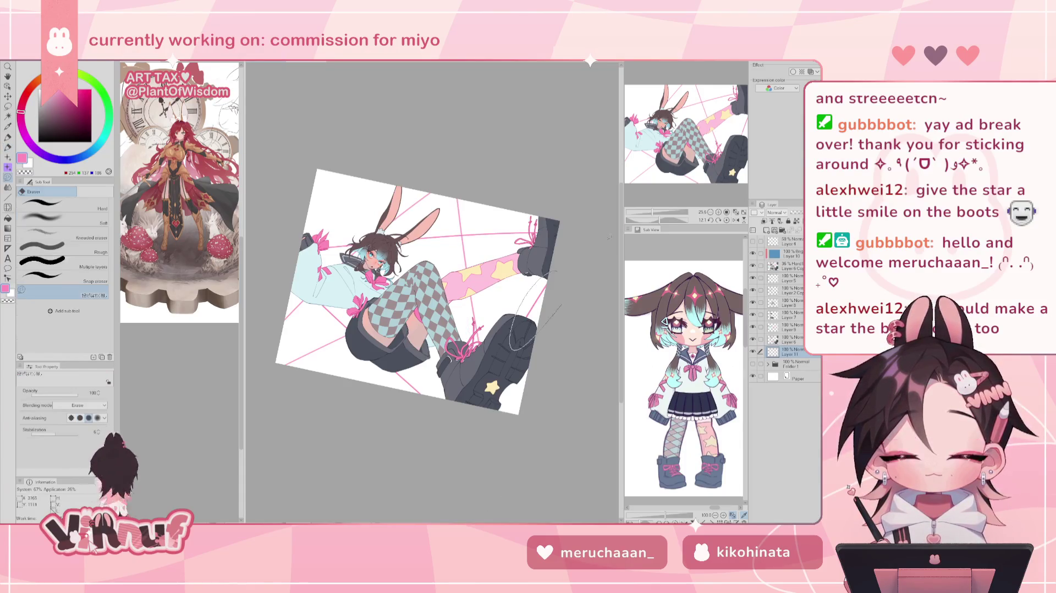
left_click(727, 220)
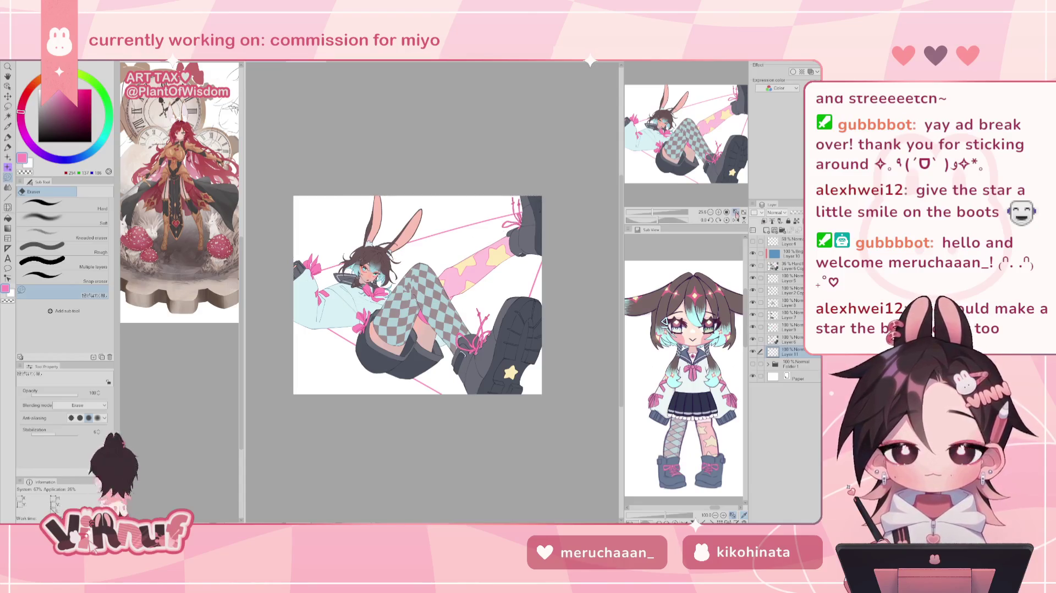
mouse_move(660, 221)
left_mouse_down()
mouse_move(670, 221)
mouse_move(662, 199)
left_mouse_up()
left_click(727, 220)
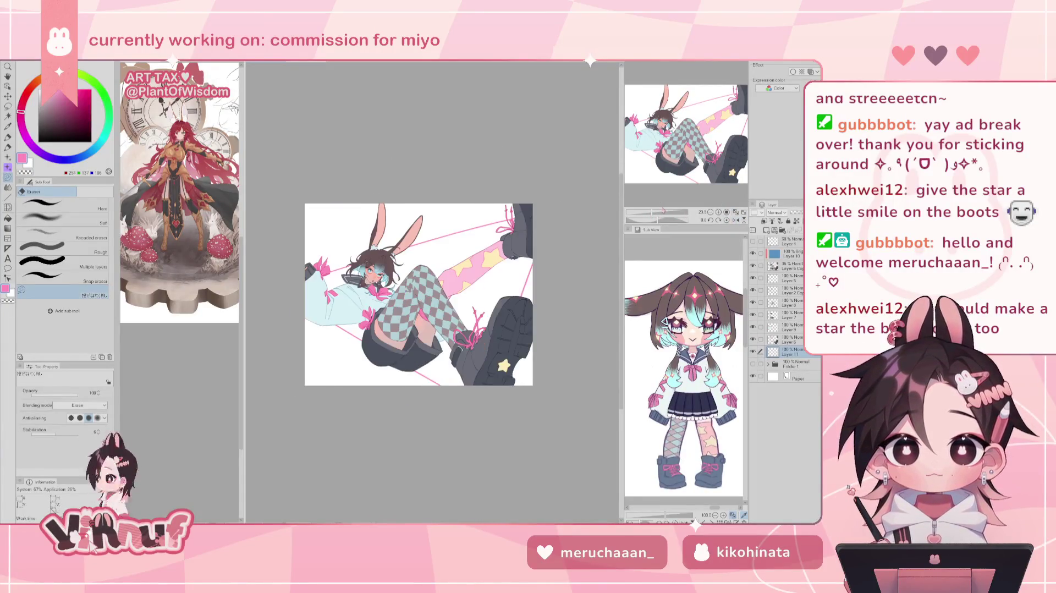
Step: Recentre the view on the artwork and undo the latest pink line change
left_click_drag(655, 214, 657, 213)
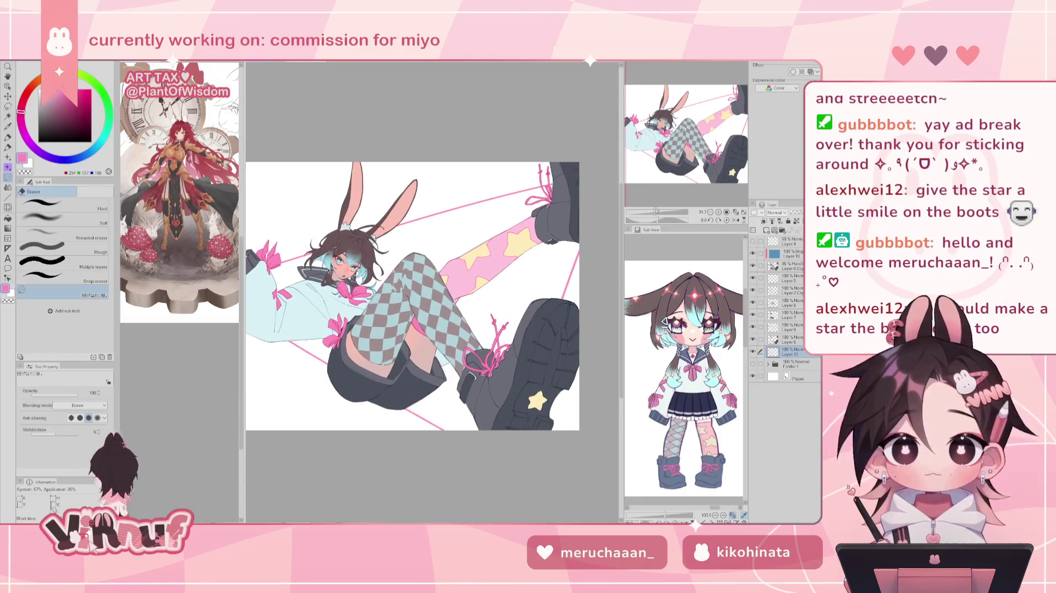
left_click_drag(685, 163, 687, 165)
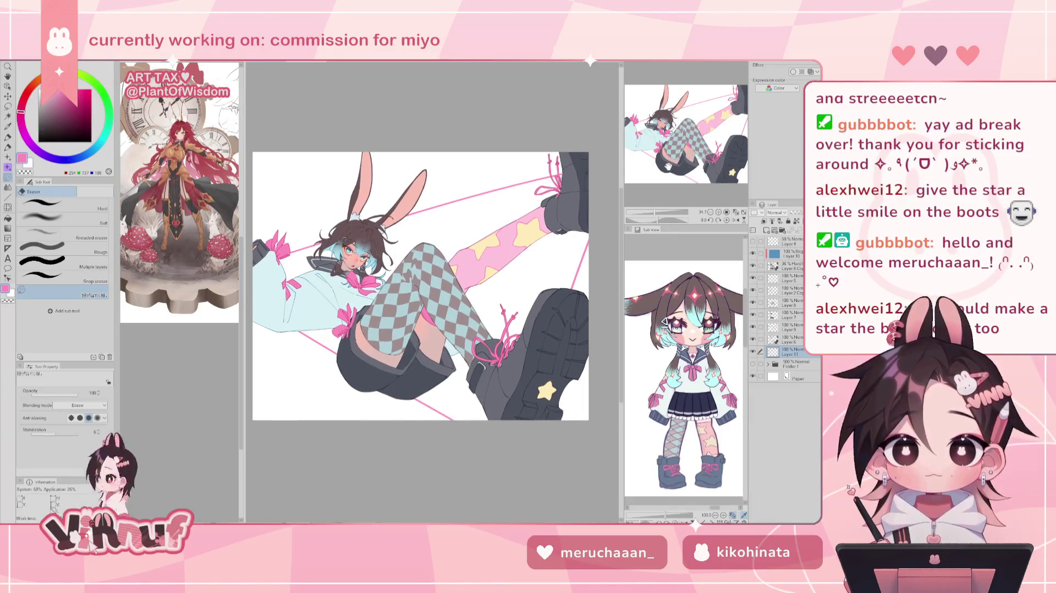
left_click_drag(668, 166, 683, 158)
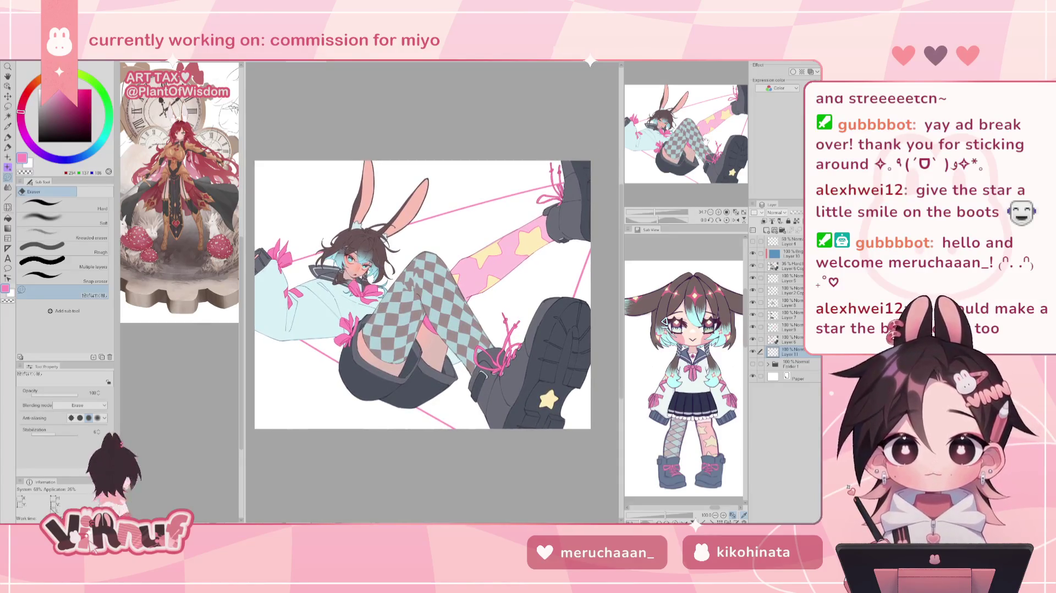
key("ctrl+z")
key("ctrl+z")
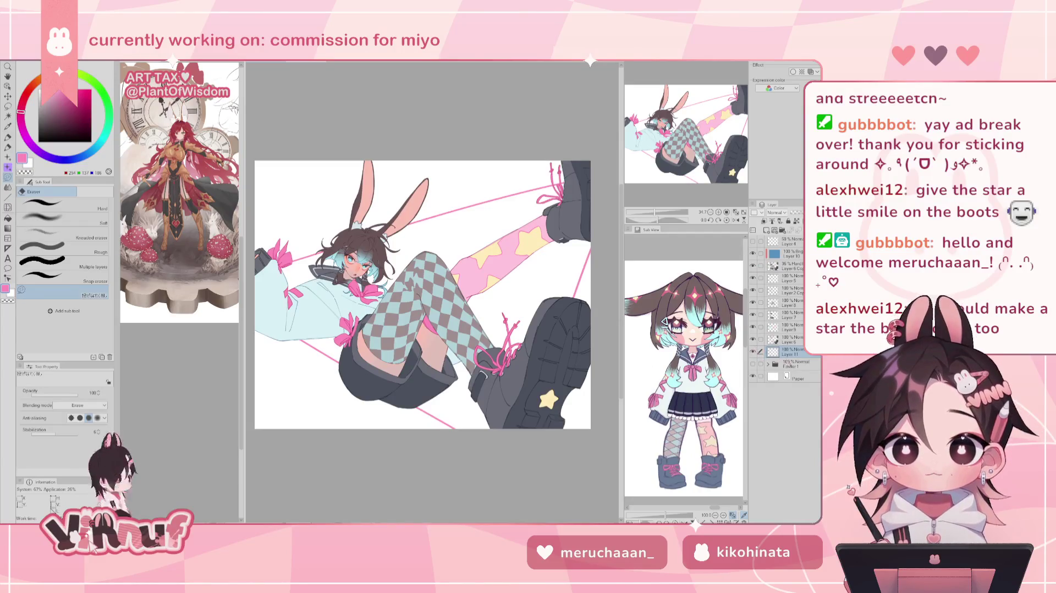
Step: Add Layer 12 and place it directly beneath Layer 11
left_click(767, 230)
left_click_drag(792, 352, 792, 365)
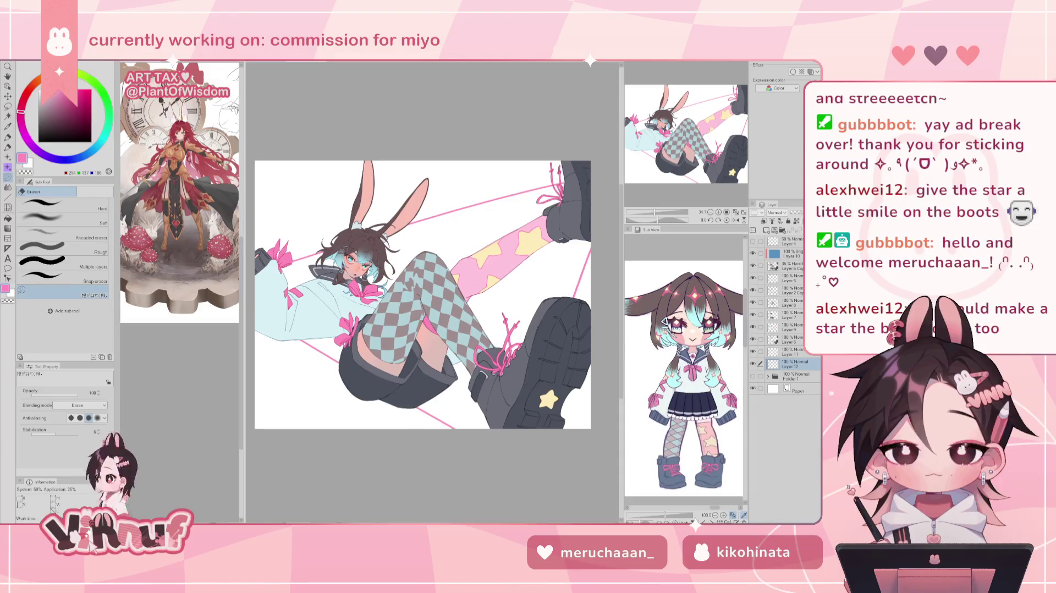
left_click_drag(654, 213, 658, 215)
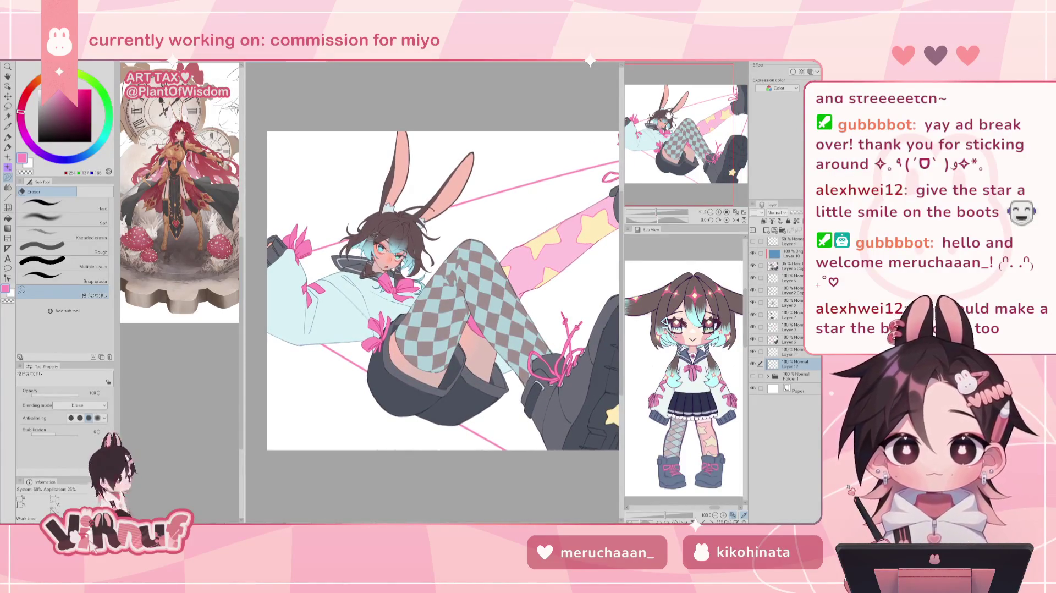
Step: Switch to the felt pen and bring its brush size down to 15
key("p")
left_click_drag(65, 392, 55, 394)
left_click(99, 395)
left_click(100, 396)
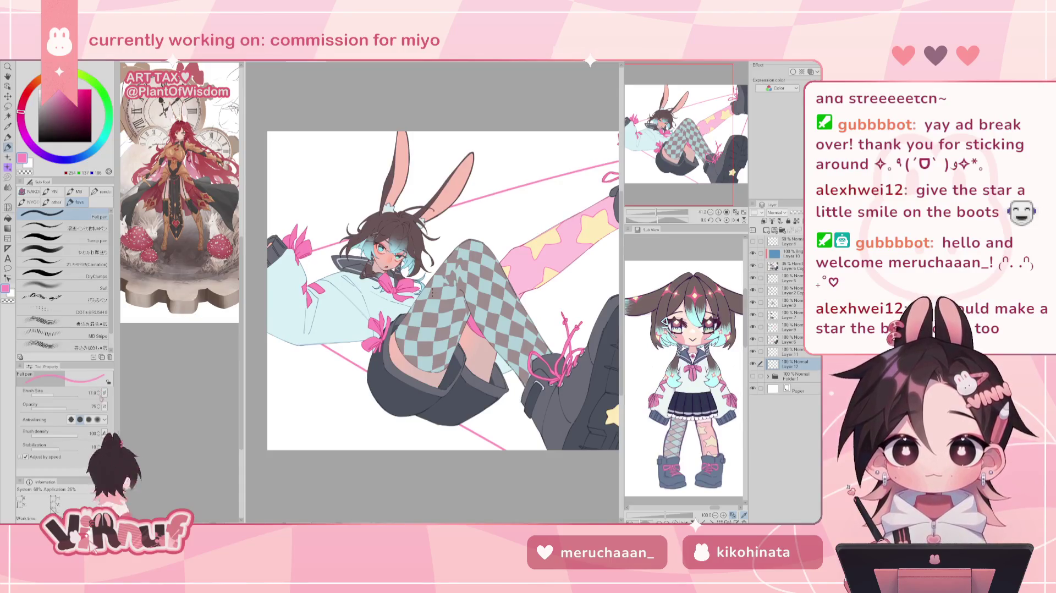
left_click(99, 391)
left_click(100, 391)
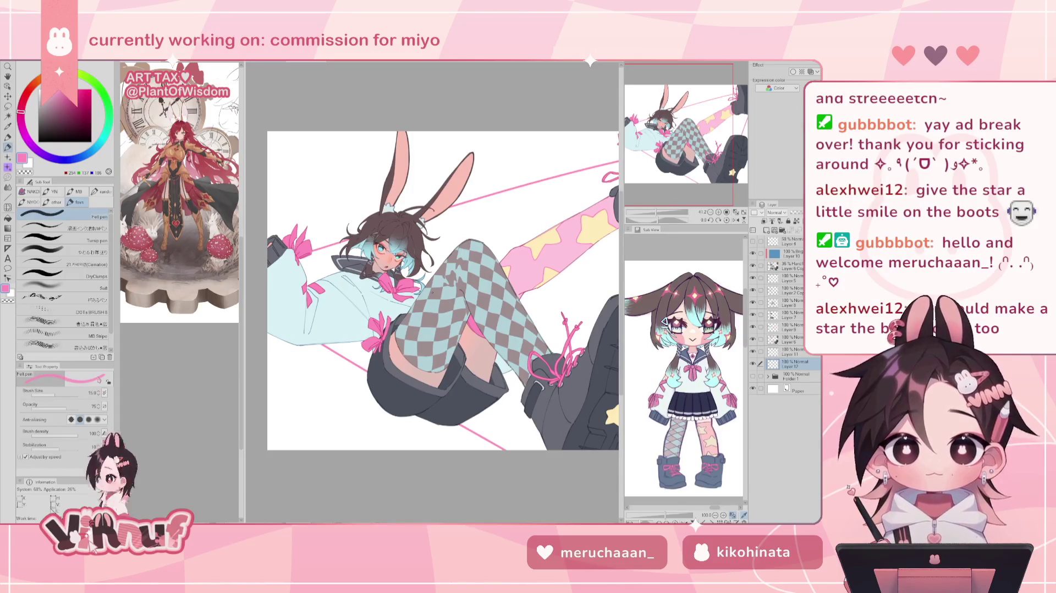
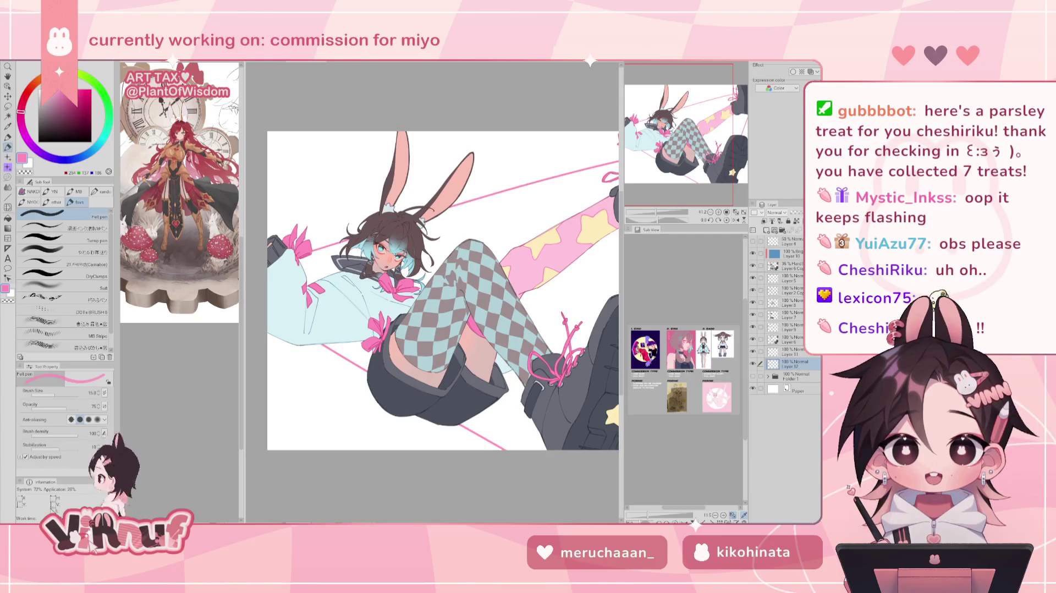
Step: Eyedrop the pale yellow of the stocking star, then zoom out to show the whole illustration
scroll(642, 176, "down", 2)
left_click_drag(683, 160, 679, 163)
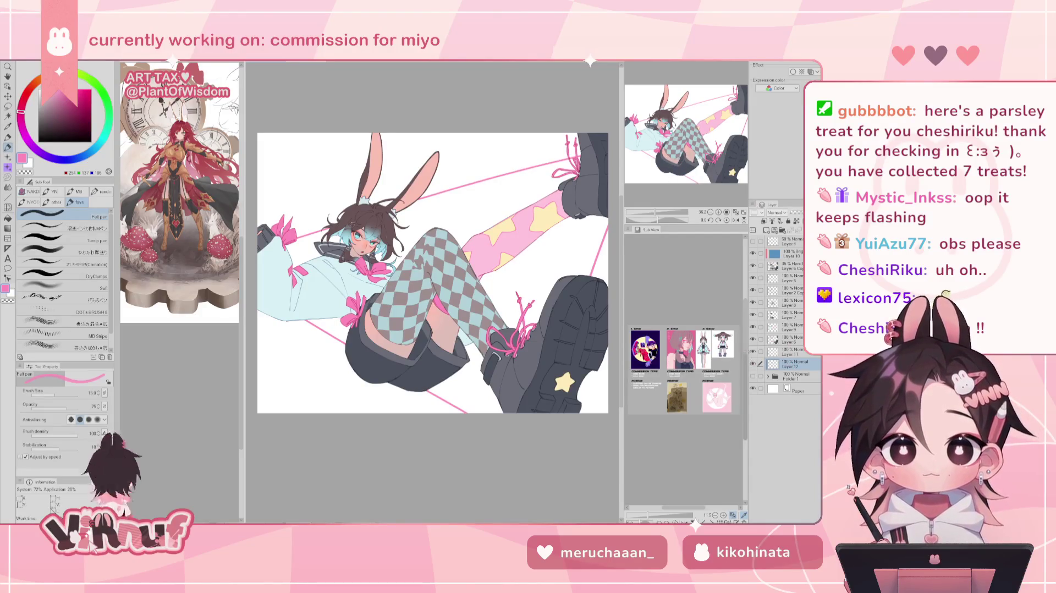
left_click(565, 381, "alt")
key("ctrl+minus")
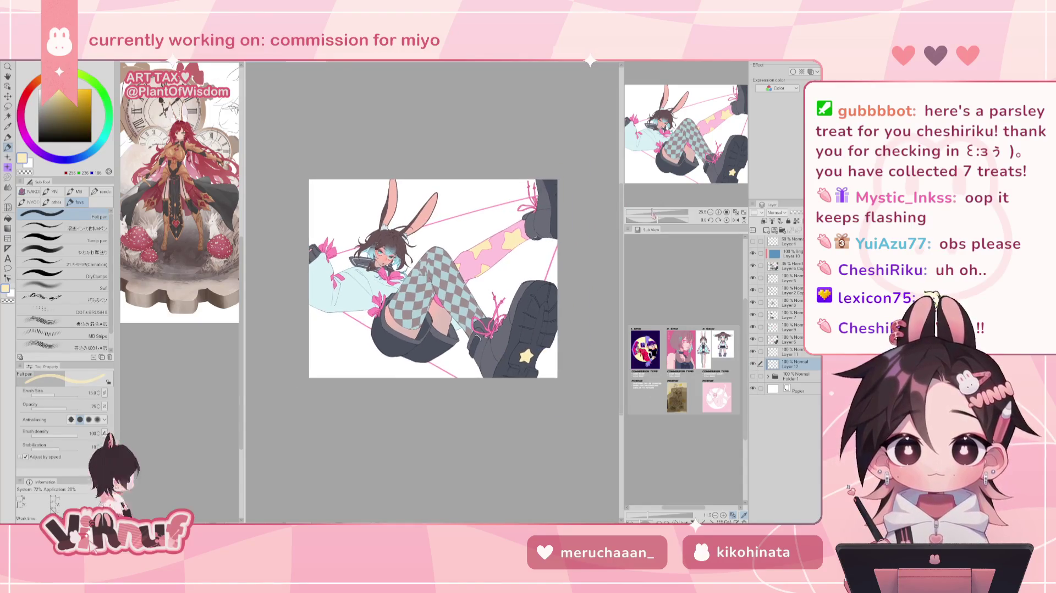
Step: Set the Fill tool to refer only to the editing layer
key("g")
left_click(101, 222)
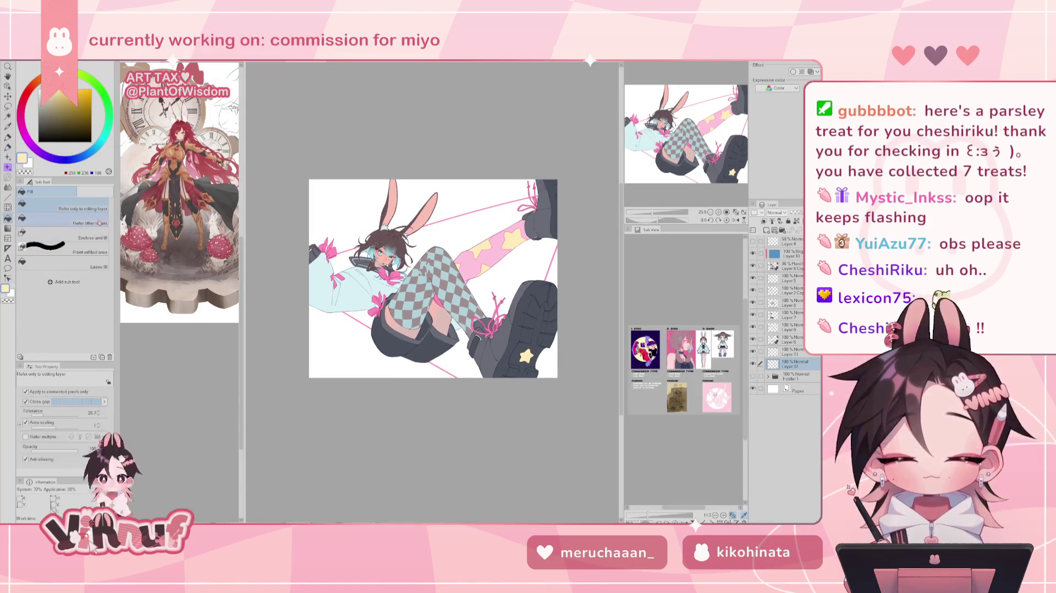
left_click(99, 209)
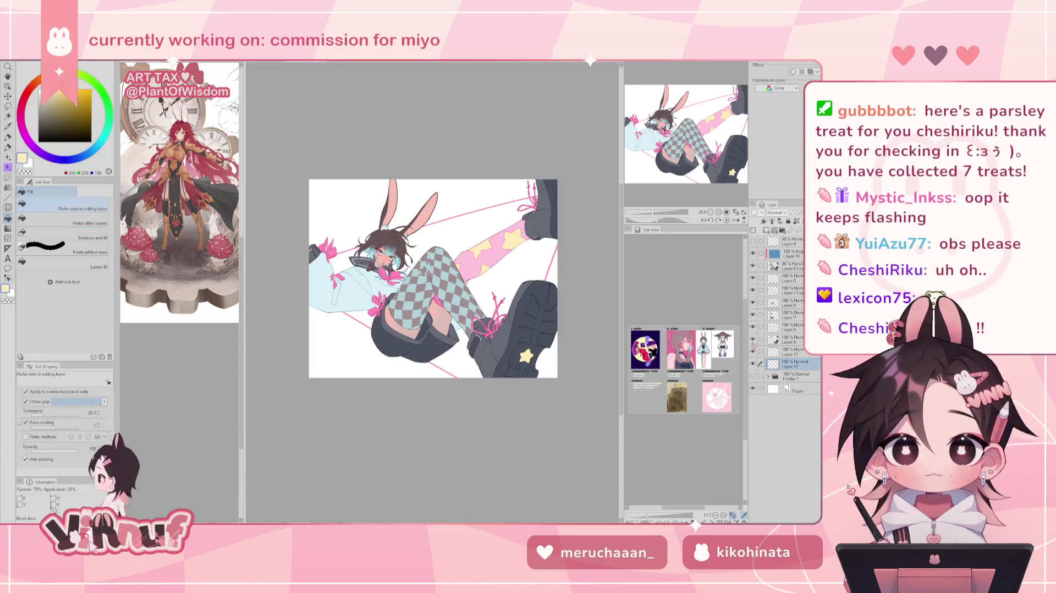
Step: Move Layer 6 Copy through Layer 11 into a new Folder 2 and hide it
left_click(788, 254)
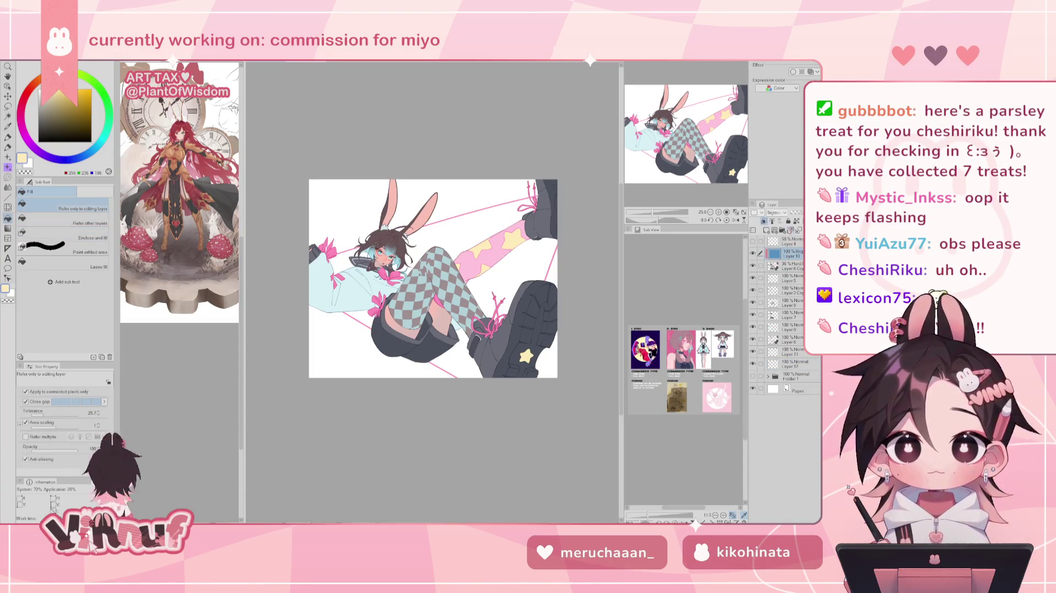
left_click(782, 230)
left_click(792, 266)
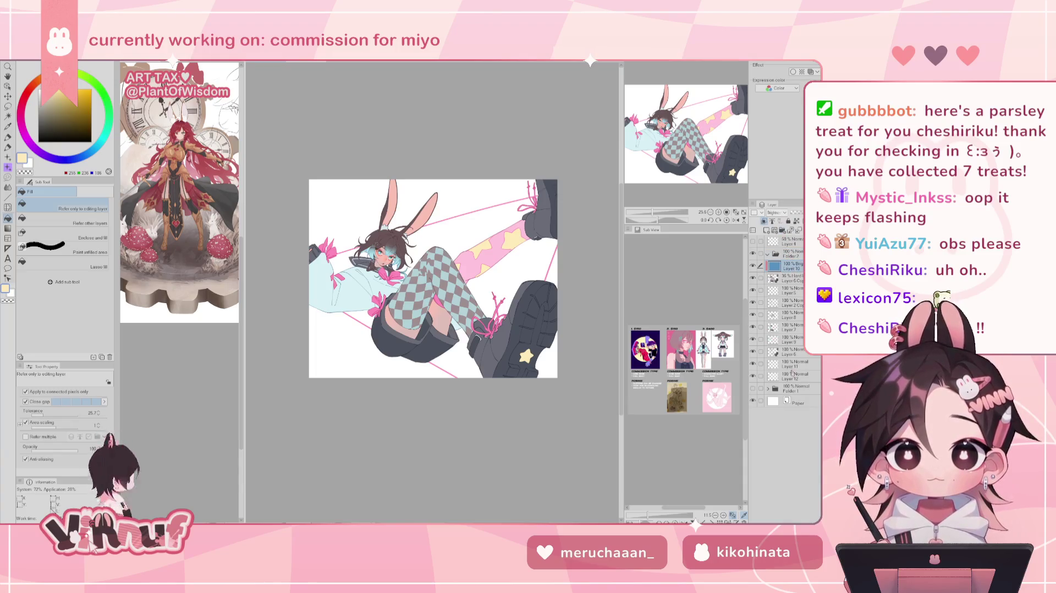
left_click(792, 364, "shift")
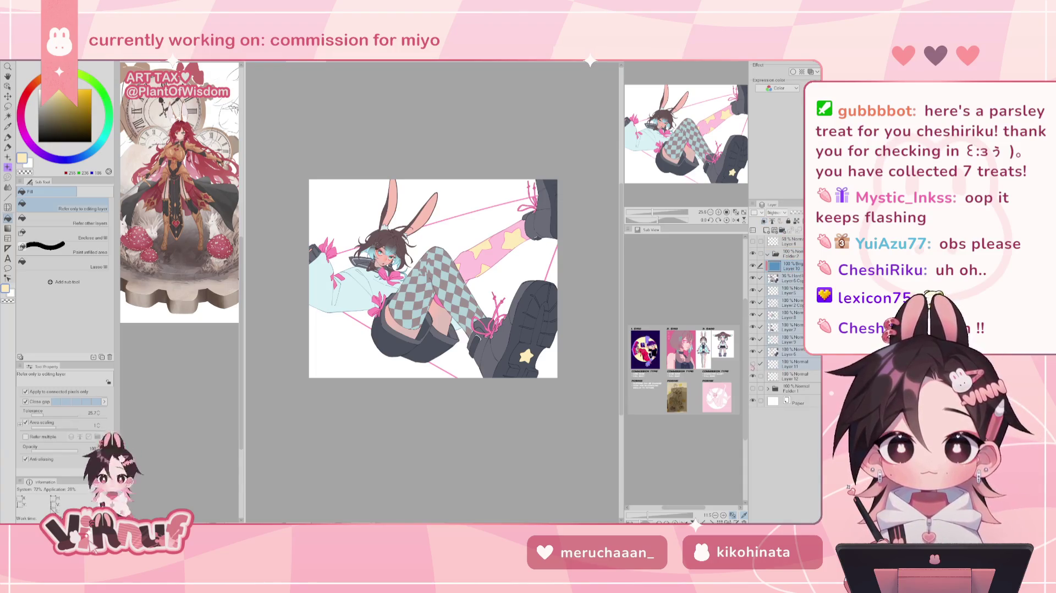
left_click_drag(790, 270, 787, 254)
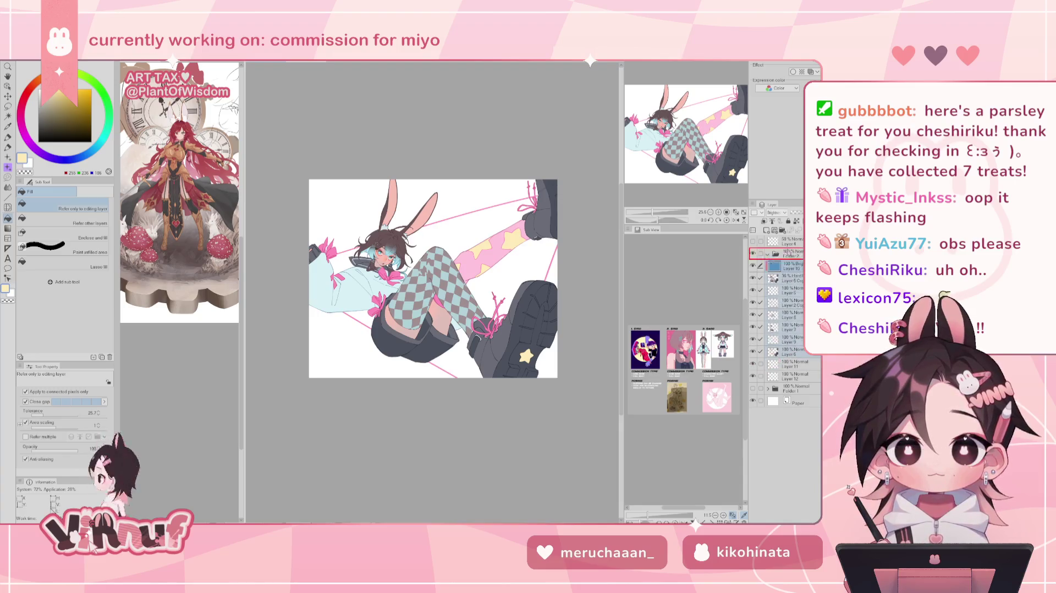
left_click(753, 254)
left_click(792, 289)
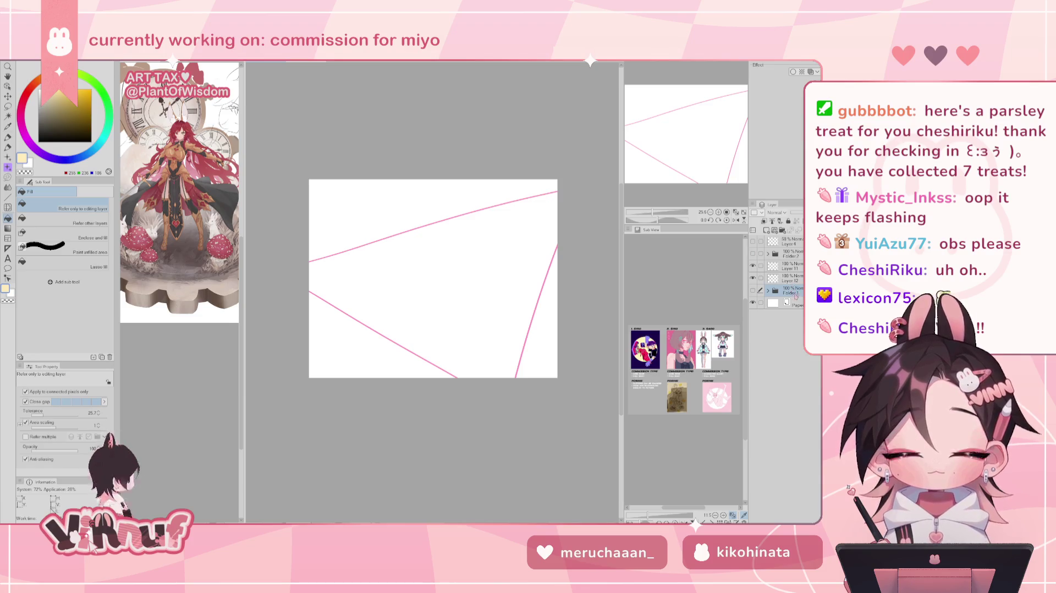
Step: Lower the opacity of Layer 11's pink background lines to 30%
left_click(789, 279)
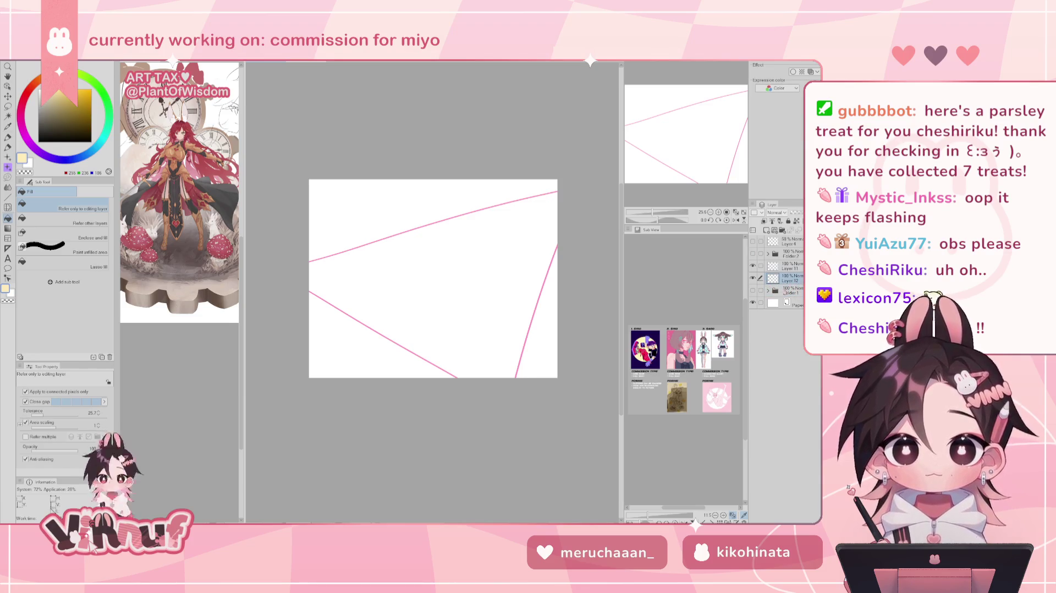
left_click(790, 266)
key("j")
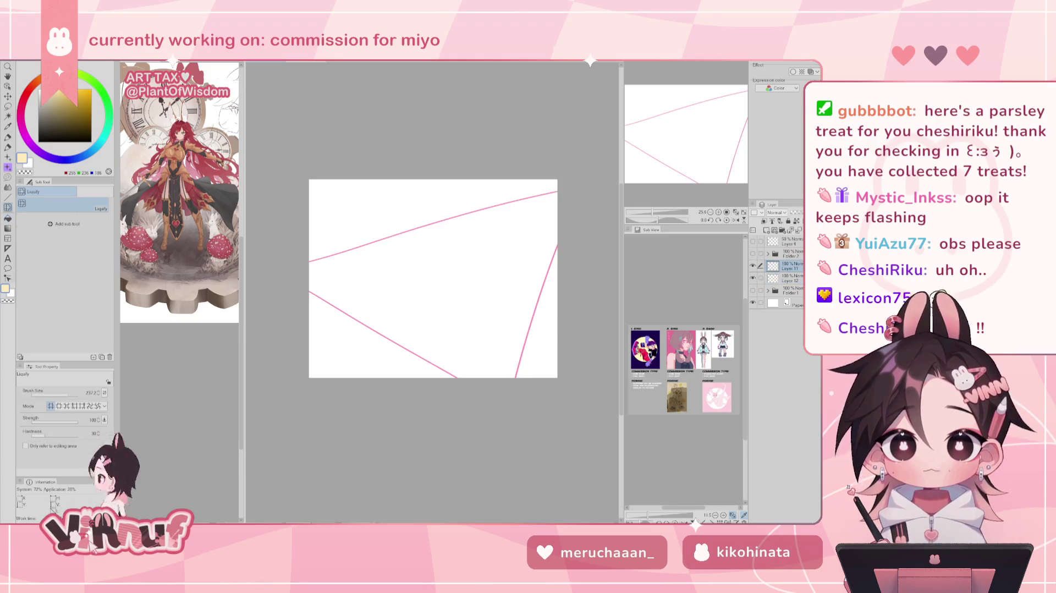
left_click_drag(432, 292, 467, 156)
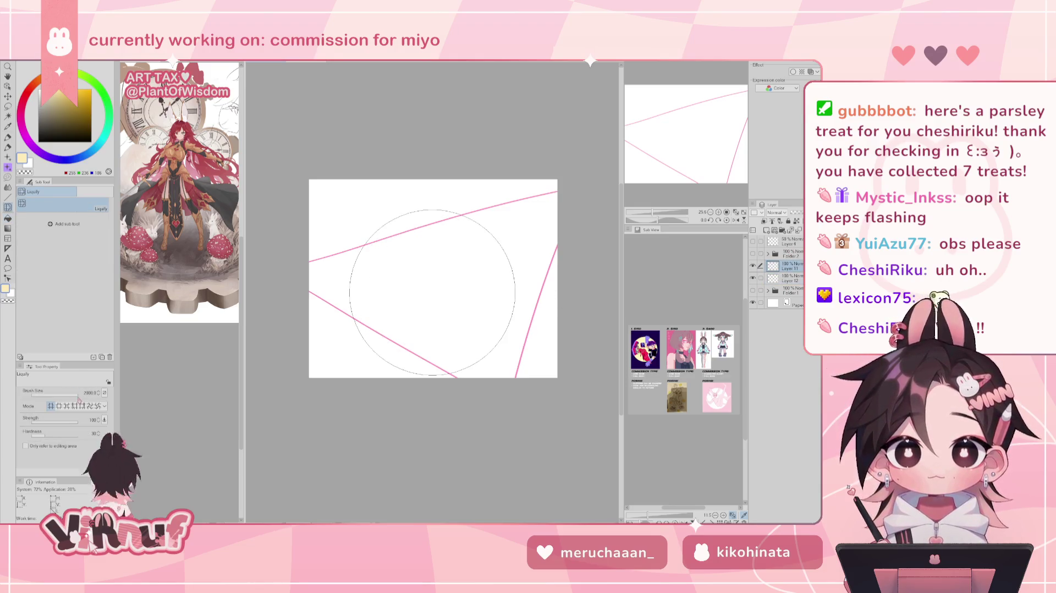
left_click(791, 277)
left_click(790, 267)
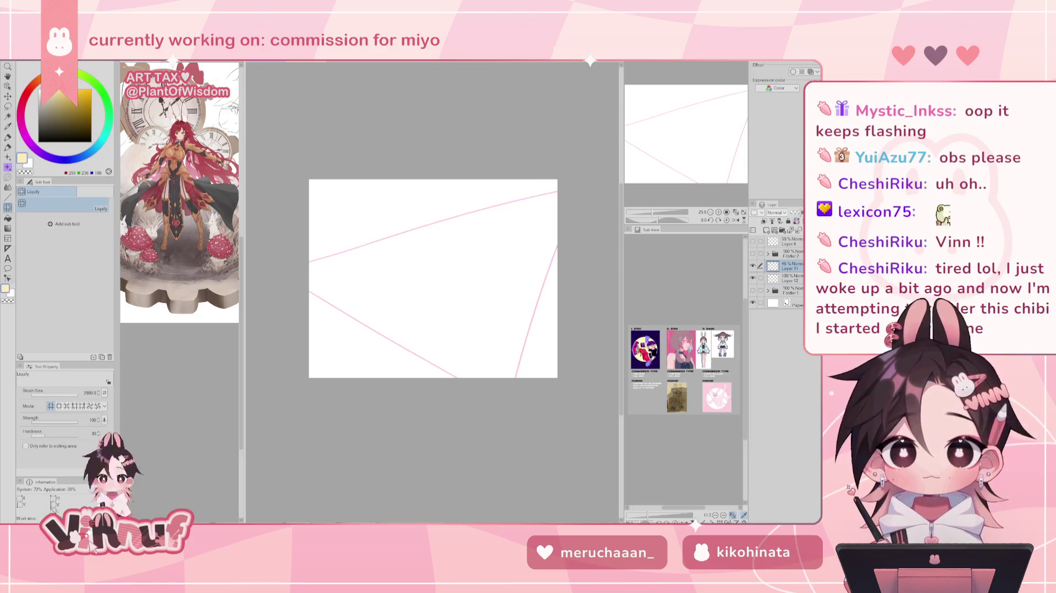
Step: Show Folder 2 again and eyedrop the bow's pink for the pen
left_click(752, 253)
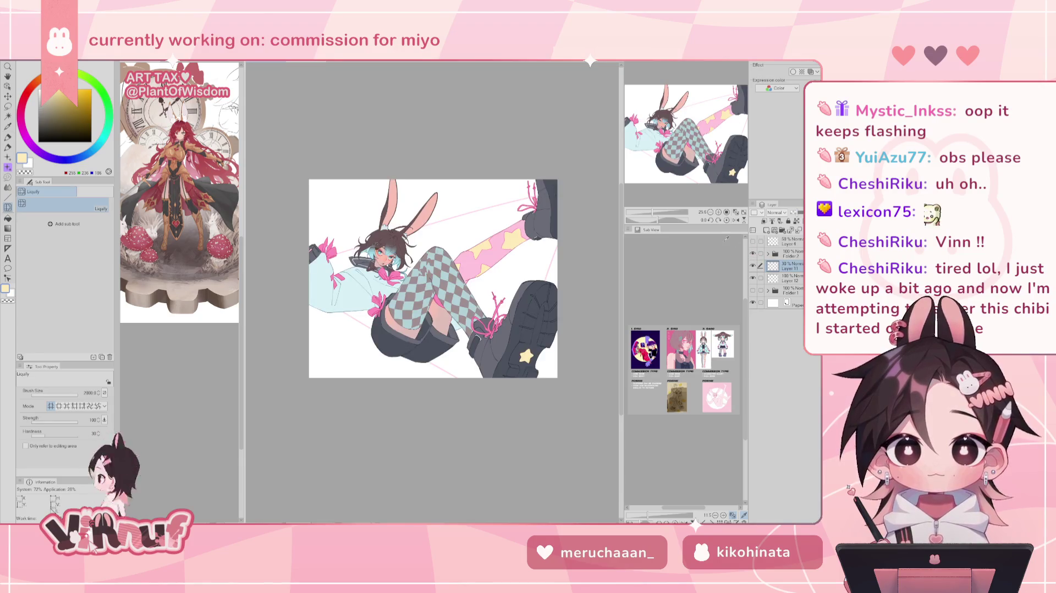
key("p")
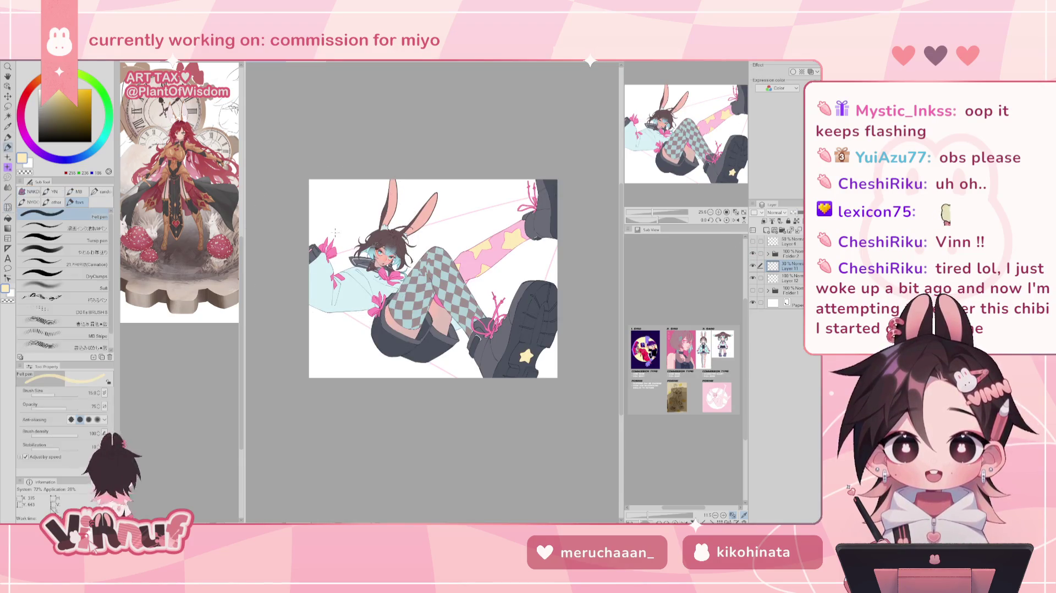
left_click(330, 254, "alt")
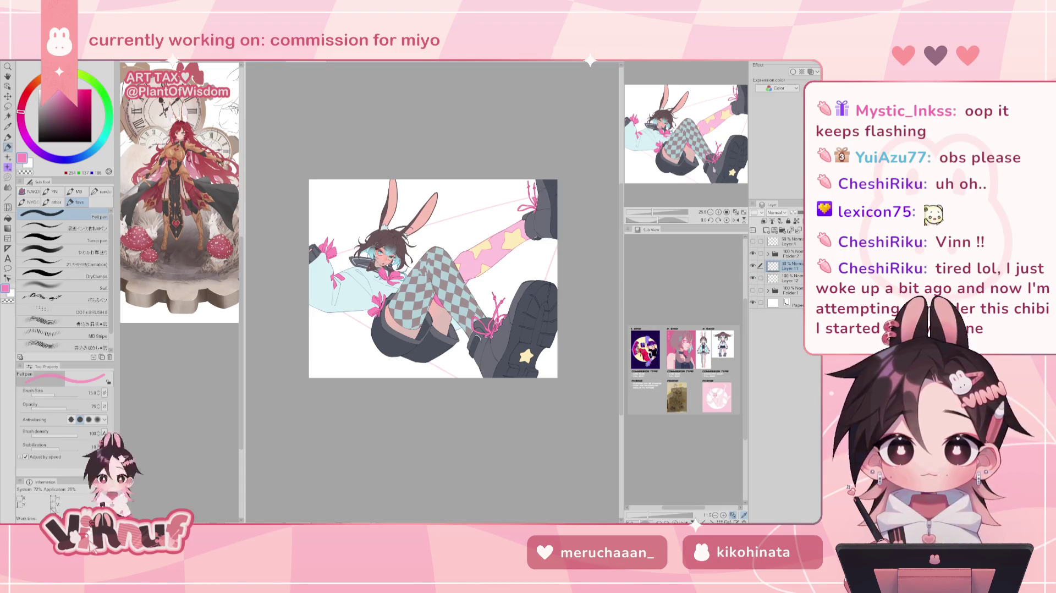
key("u")
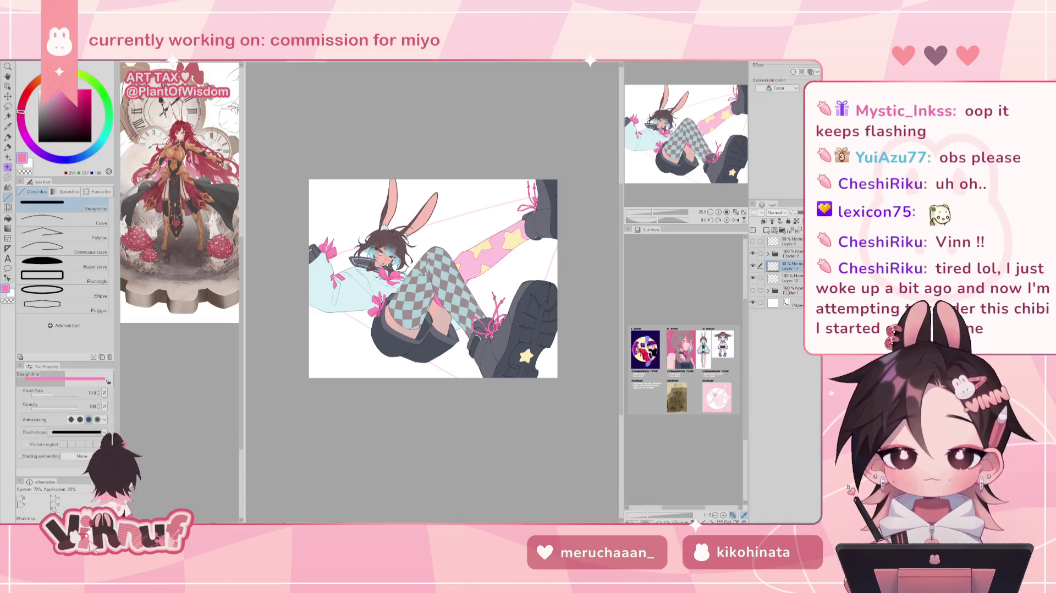
Step: Hide Folder 2, make Layer 12 active and test thick pink lines at larger brush sizes
left_click(752, 253)
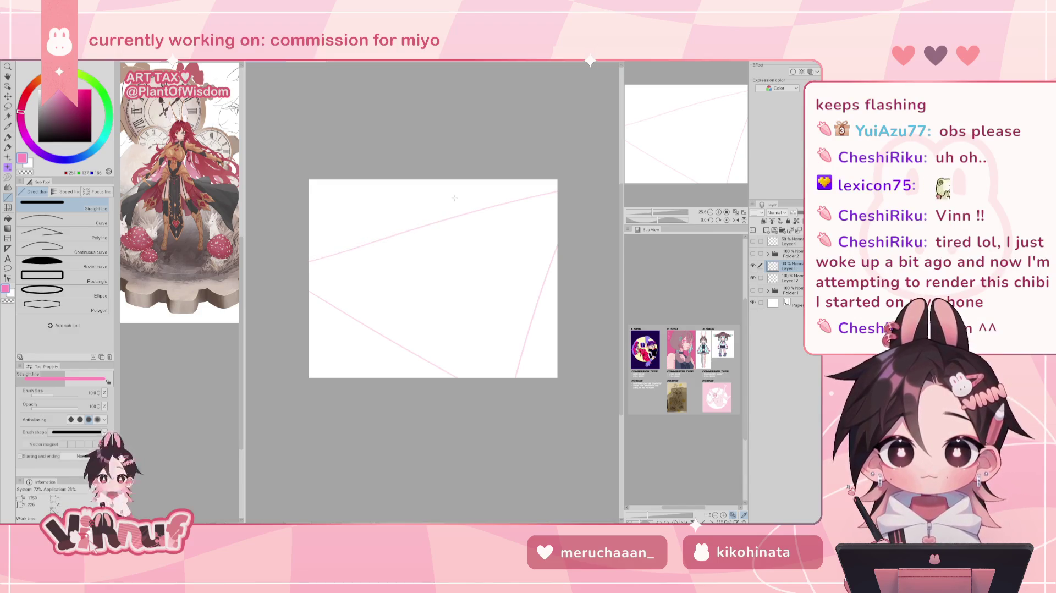
key("bracketright")
key("bracketright")
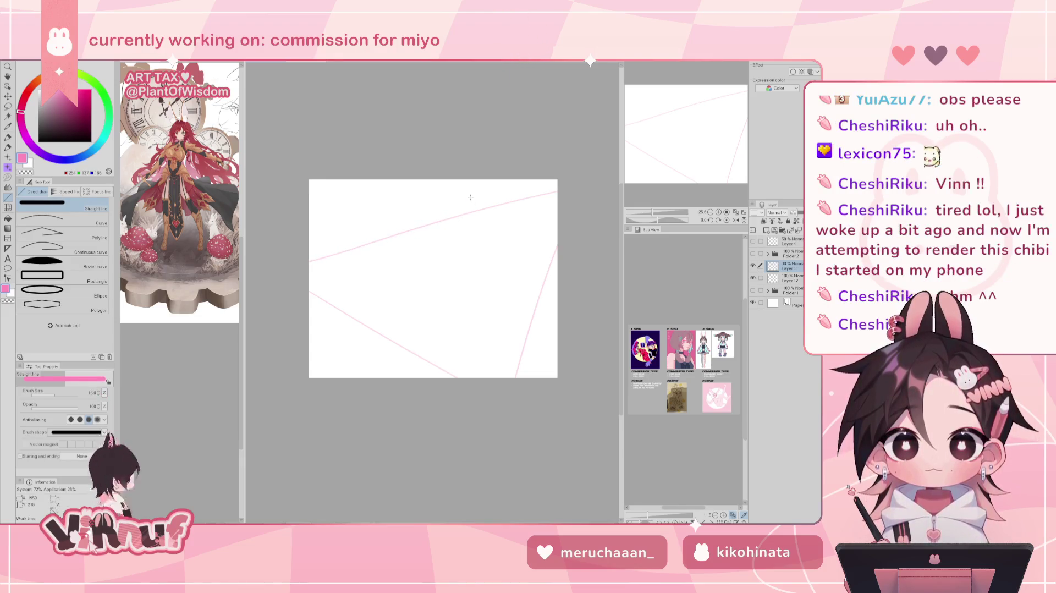
key("alt+bracketleft")
left_click_drag(309, 263, 557, 183)
key("ctrl+z")
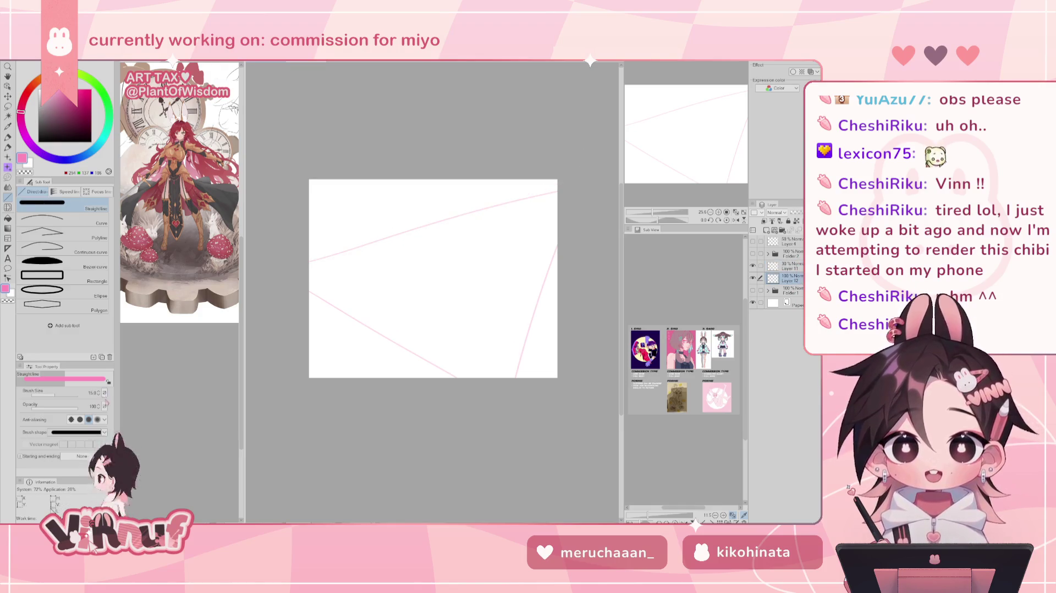
key("bracketright")
key("bracketright")
key("bracketright")
left_click_drag(307, 263, 569, 186)
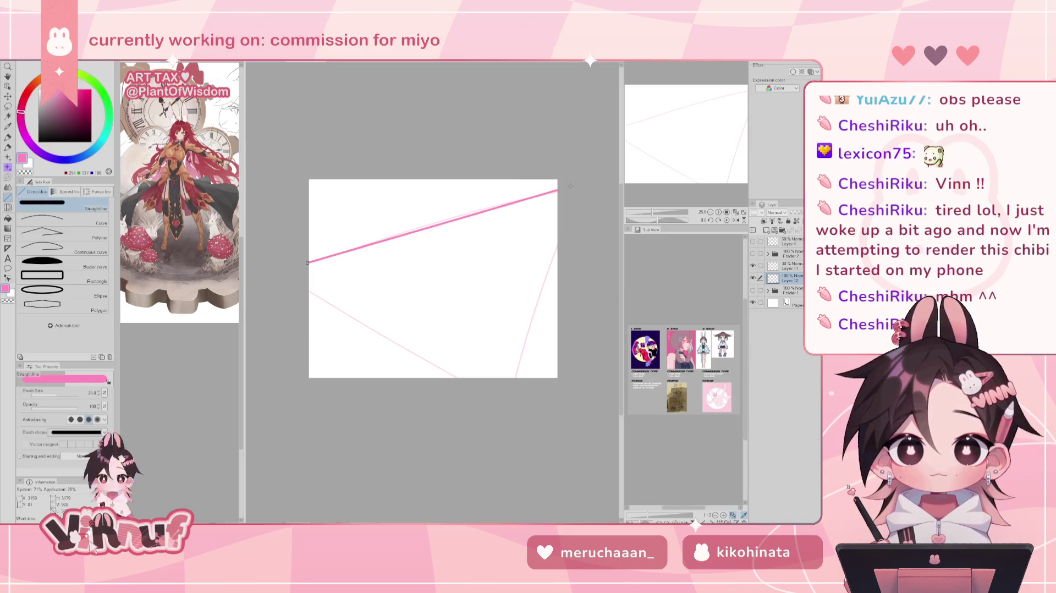
key("ctrl+z")
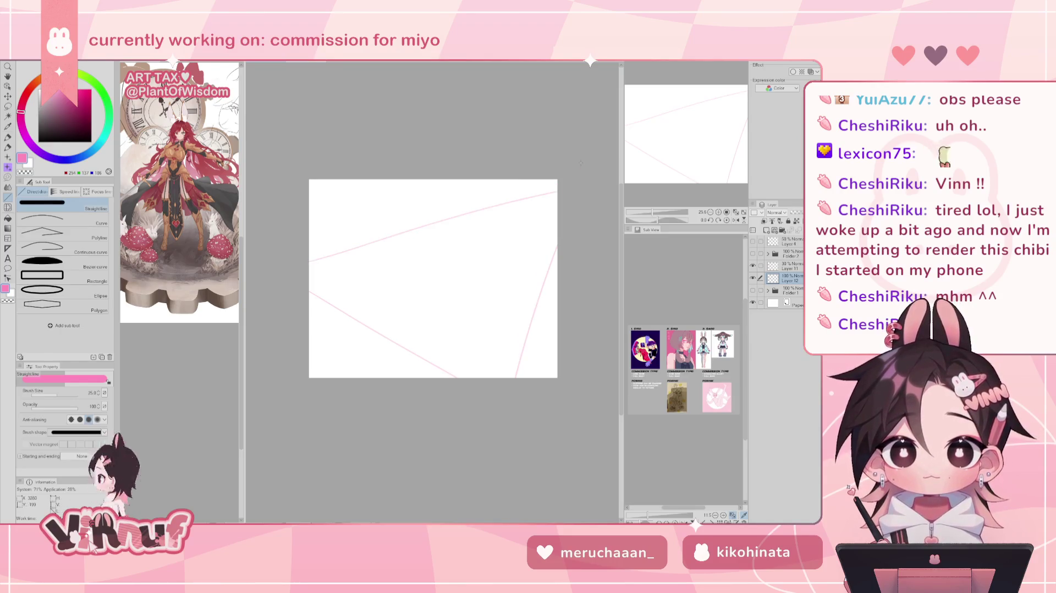
Step: Draw three size-20 pink straight lines over the guides, then show Folder 2 again
key("bracketleft")
key("bracketleft")
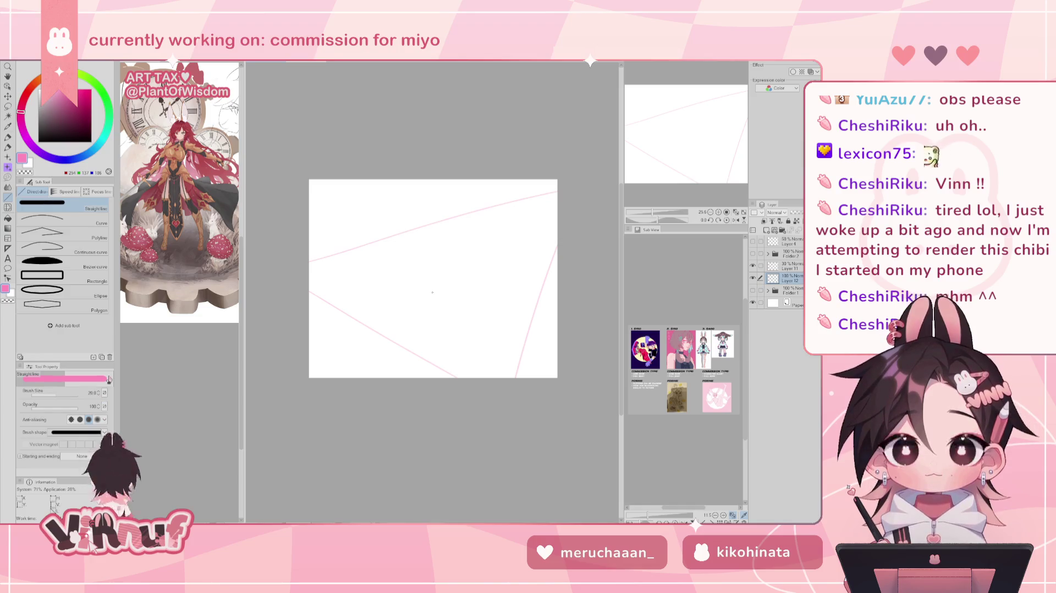
left_click_drag(309, 262, 574, 174)
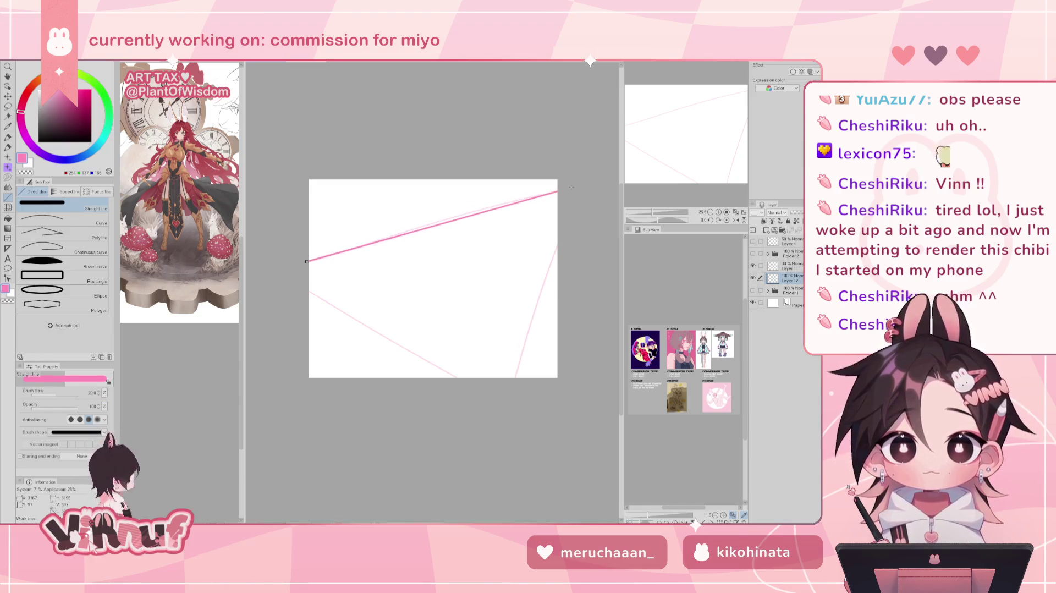
left_click_drag(307, 290, 501, 403)
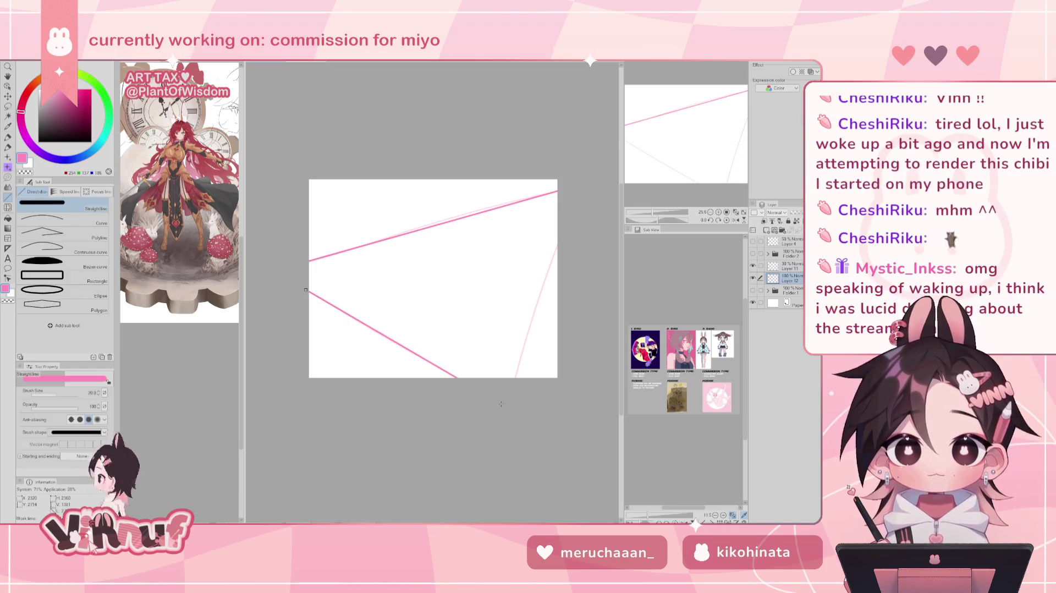
left_click_drag(559, 242, 491, 442)
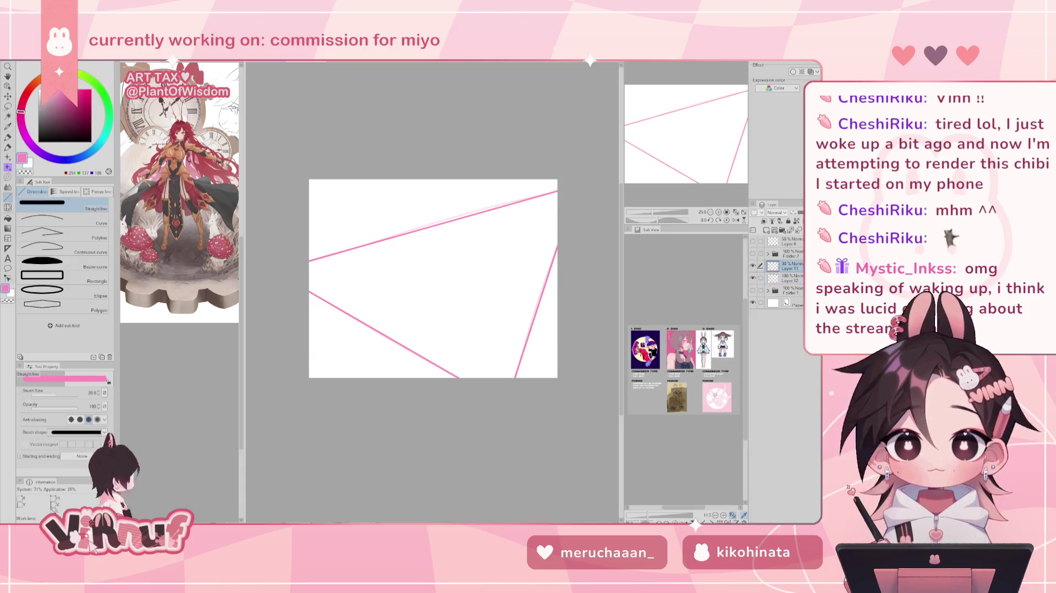
left_click(753, 254)
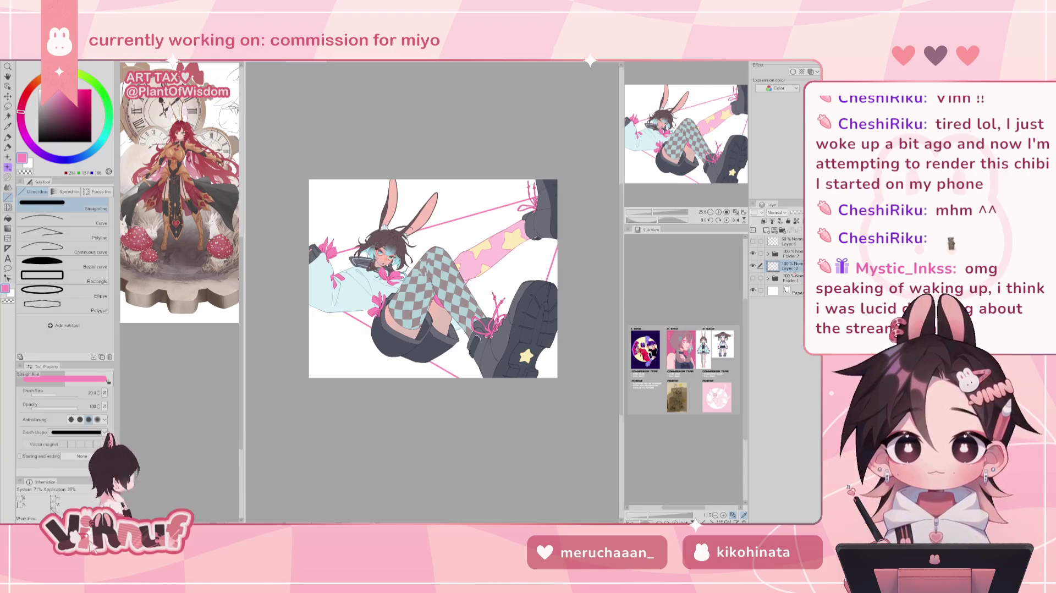
left_click(768, 229)
left_click(797, 280)
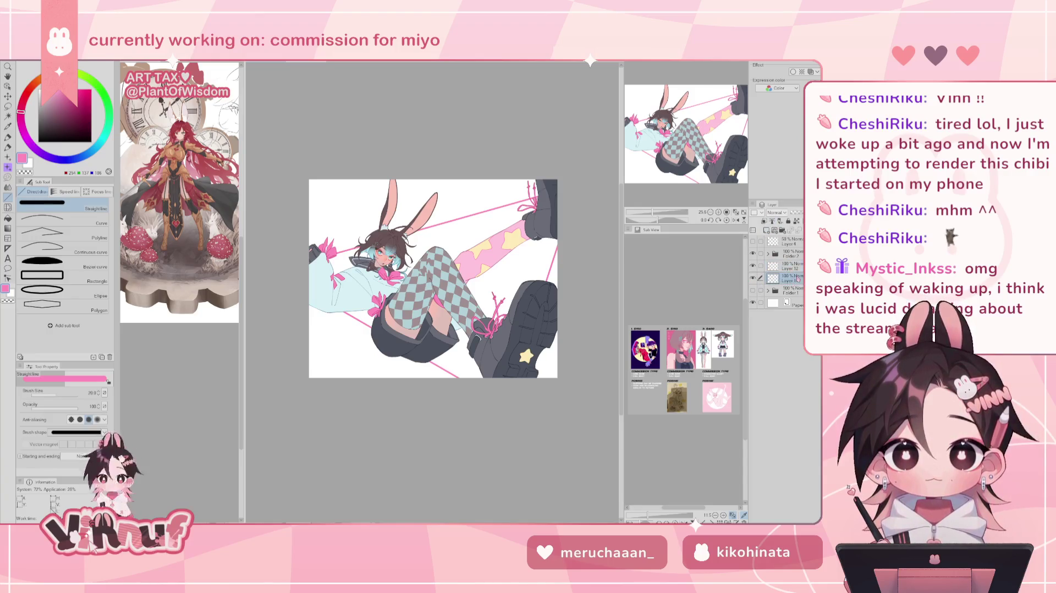
left_click(482, 246, "alt")
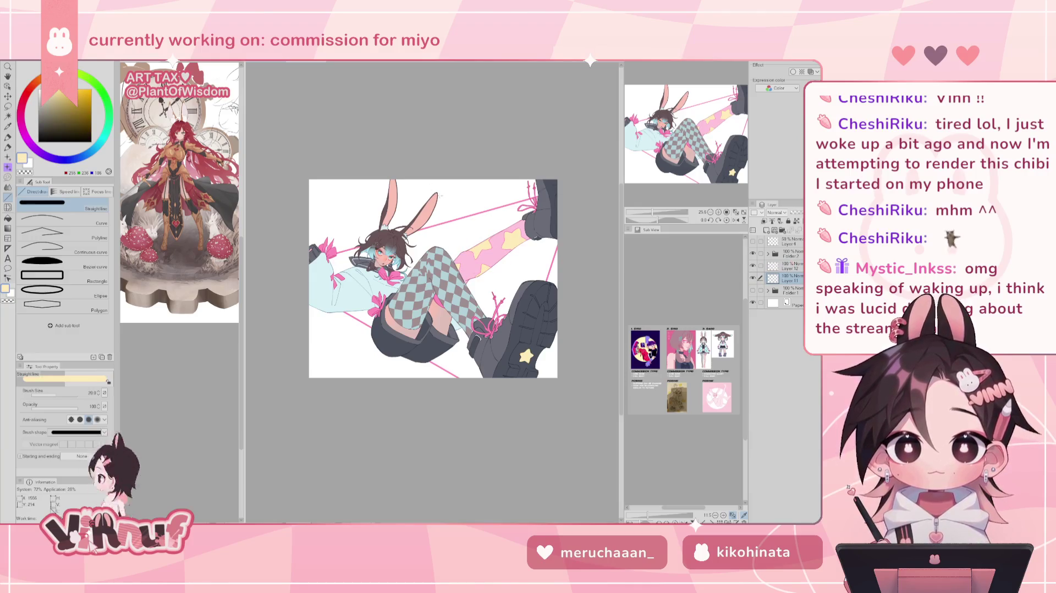
key("g")
left_click(467, 182)
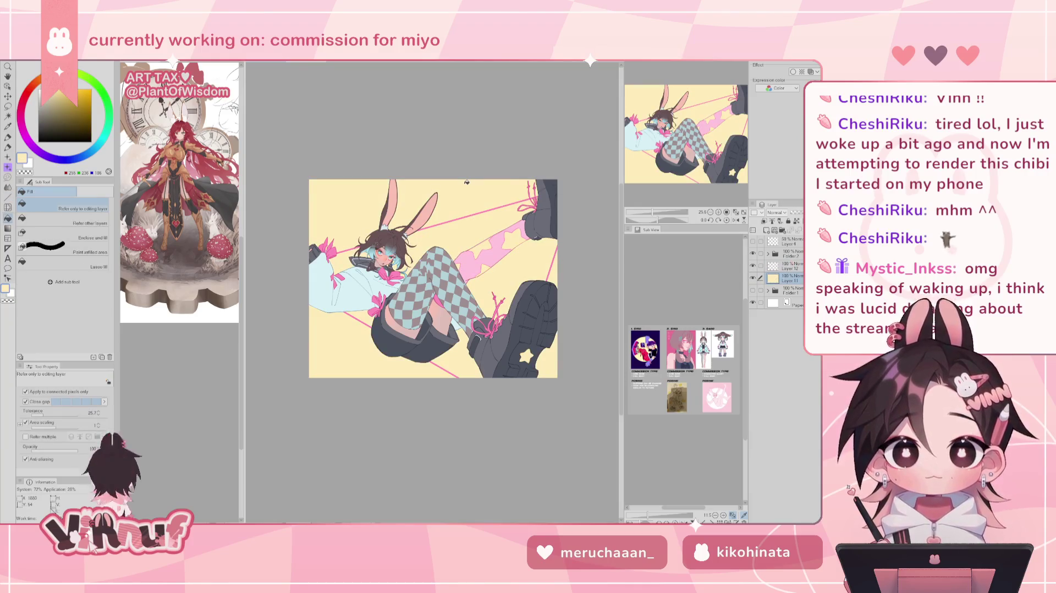
key("ctrl+z")
left_click(63, 220)
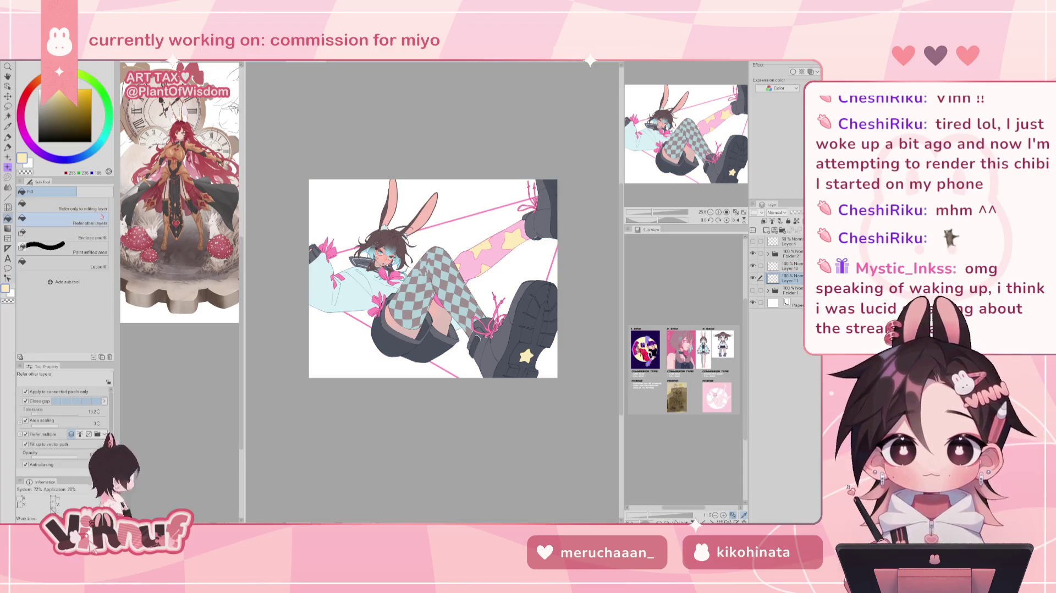
left_click(753, 254)
left_click(492, 198)
left_click(385, 373)
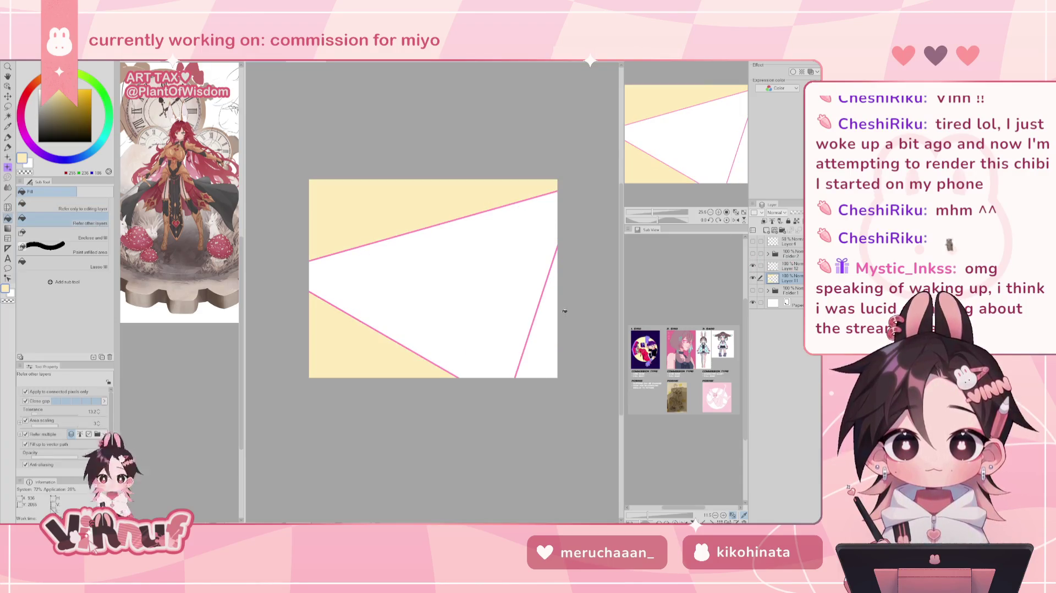
left_click(553, 264)
left_click(752, 254)
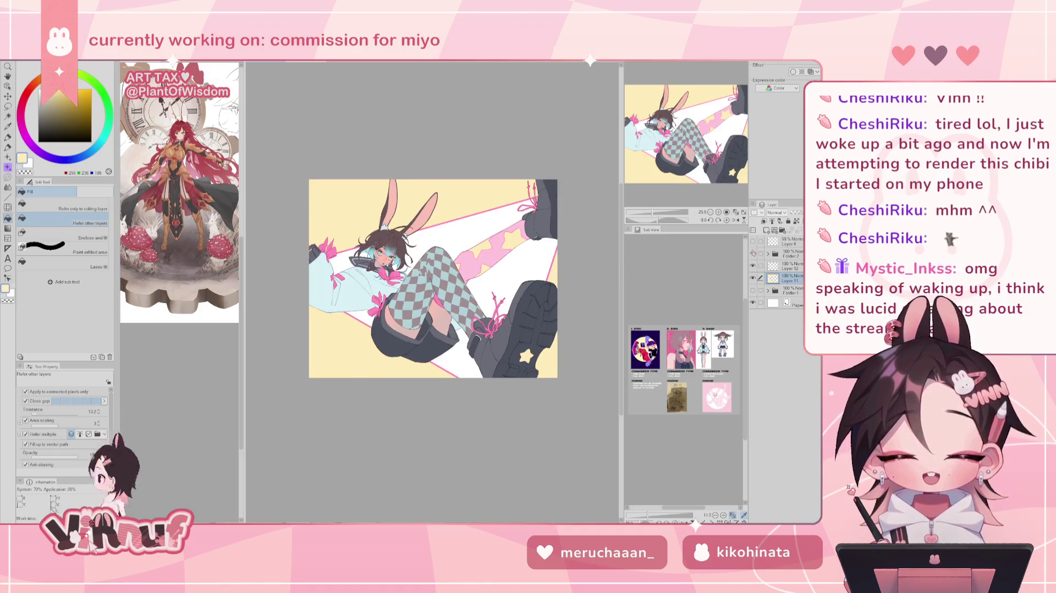
key("h")
key("h")
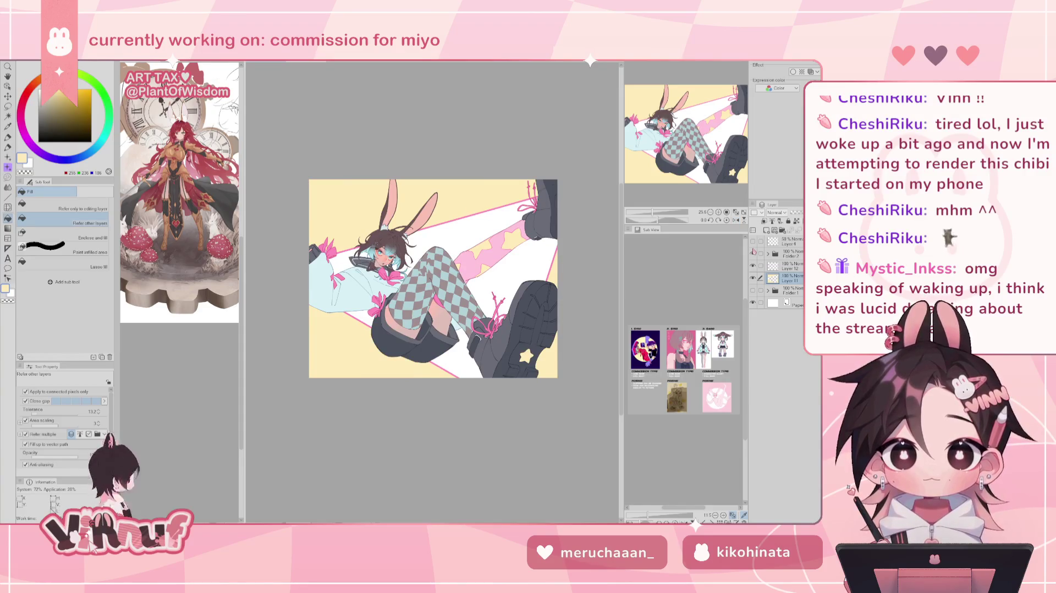
key("ctrl+z")
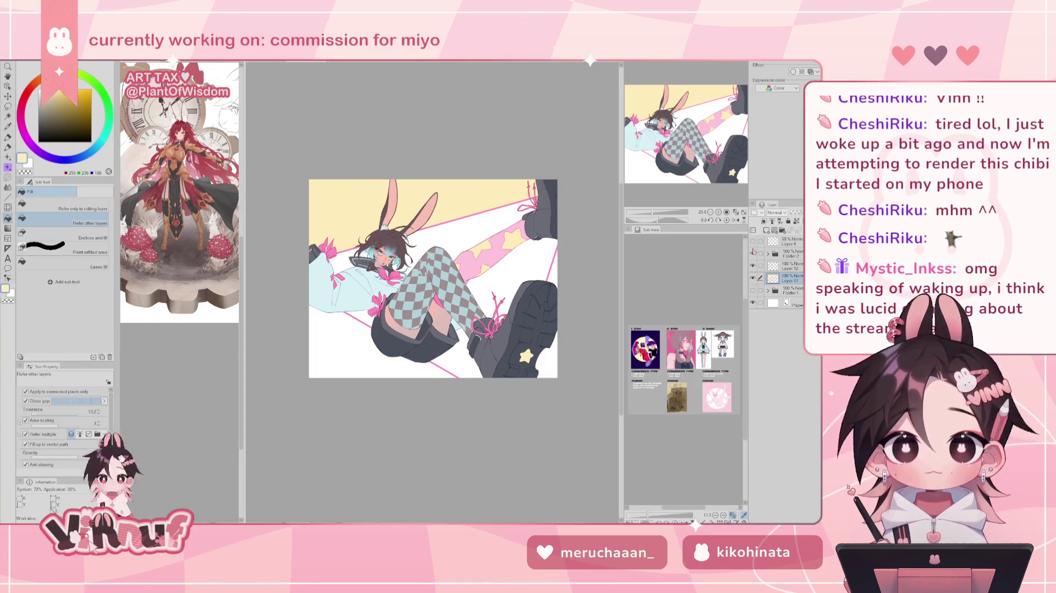
left_click(518, 259)
key("ctrl+z")
left_click(82, 206)
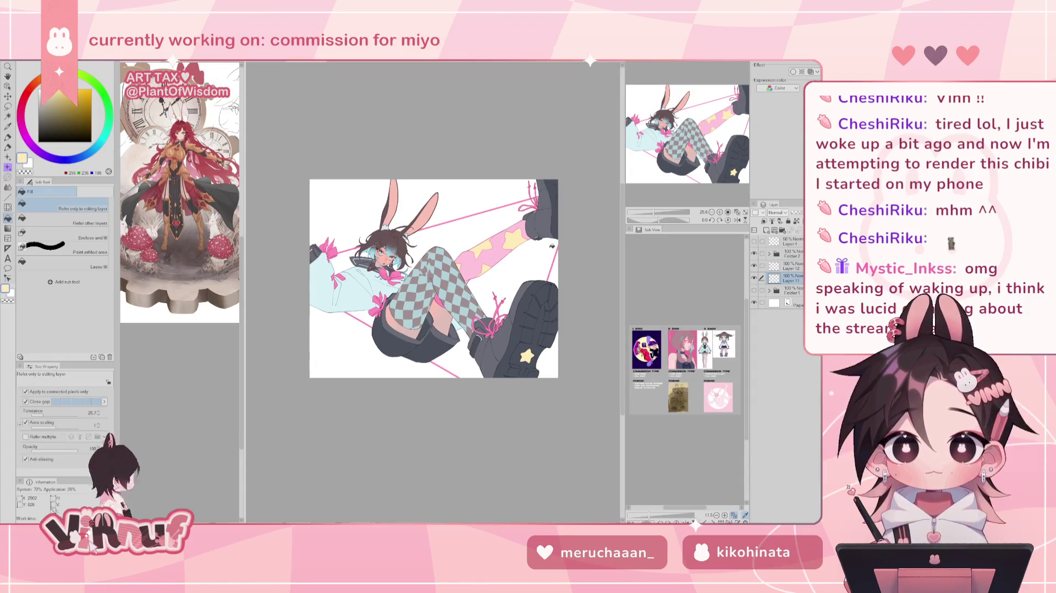
left_click(82, 221)
left_click(754, 254)
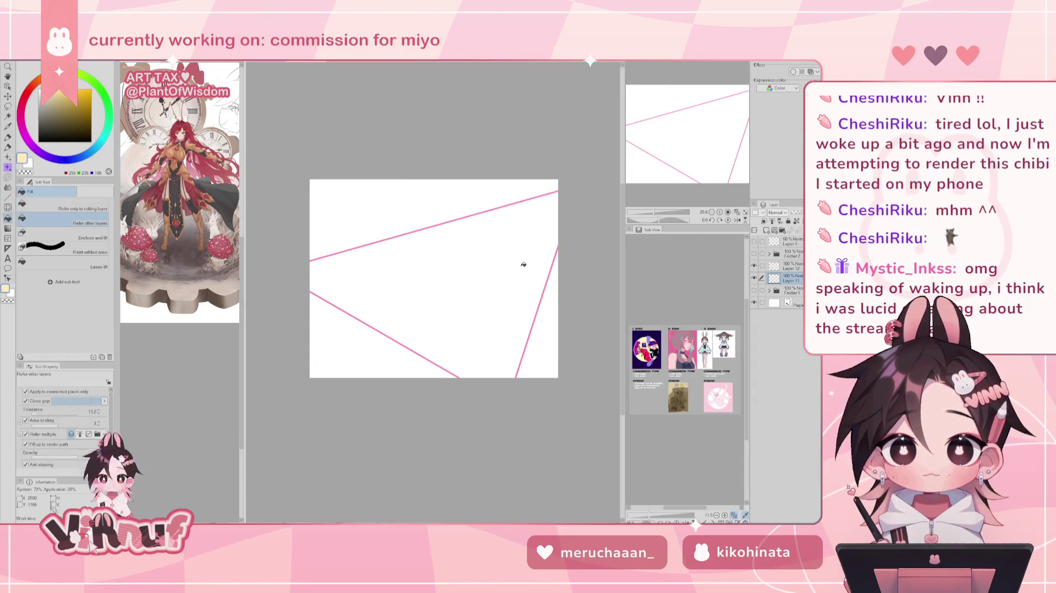
left_click(523, 264)
left_click(754, 254)
left_click(754, 254)
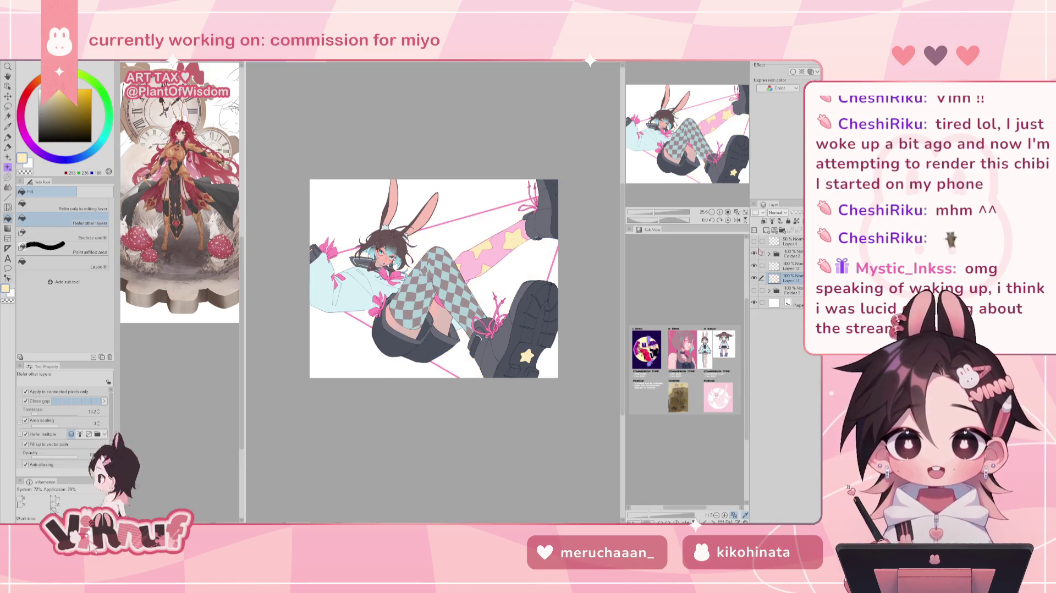
left_click(754, 254)
key("ctrl+z")
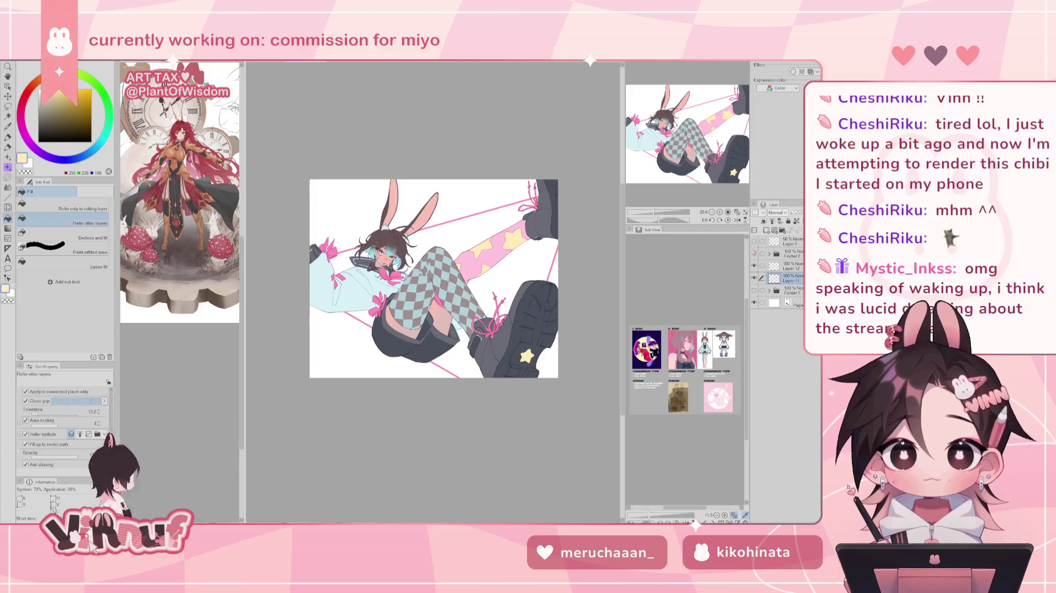
left_click(754, 254)
left_click(550, 304)
left_click(544, 187)
left_click(369, 337)
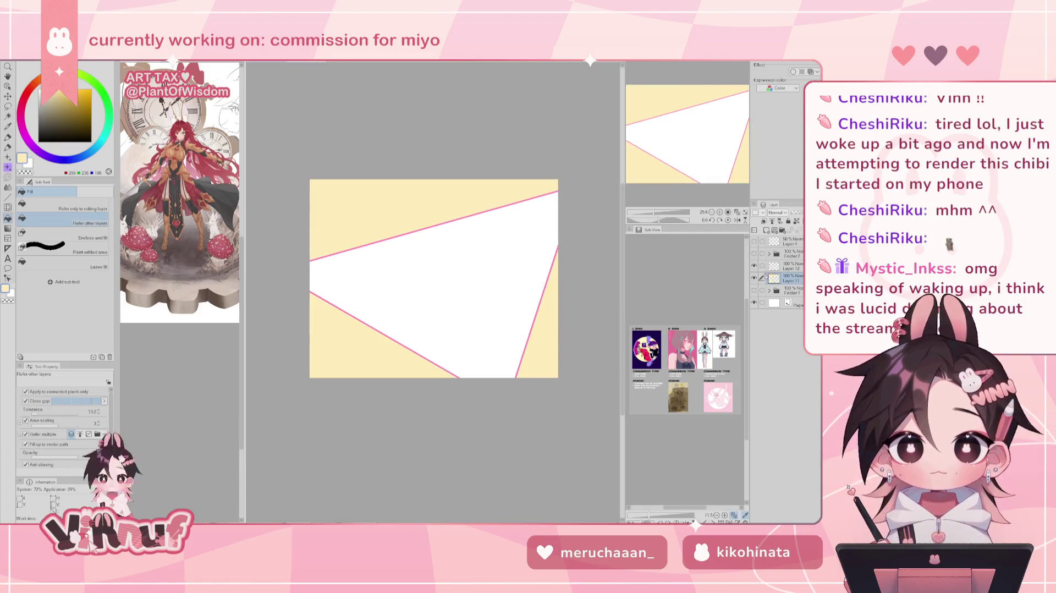
left_click(754, 254)
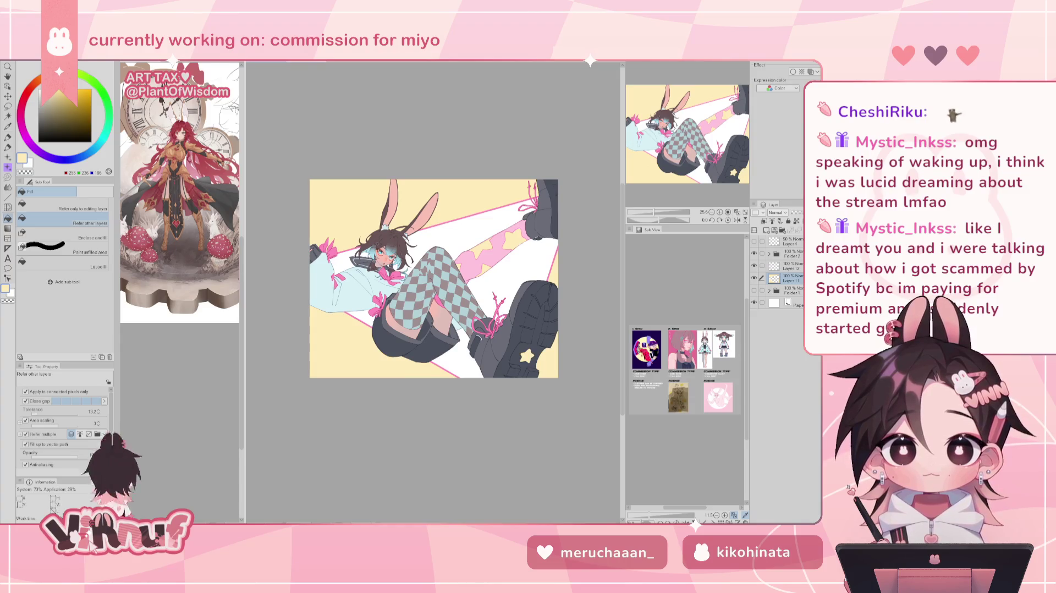
key("ctrl+z")
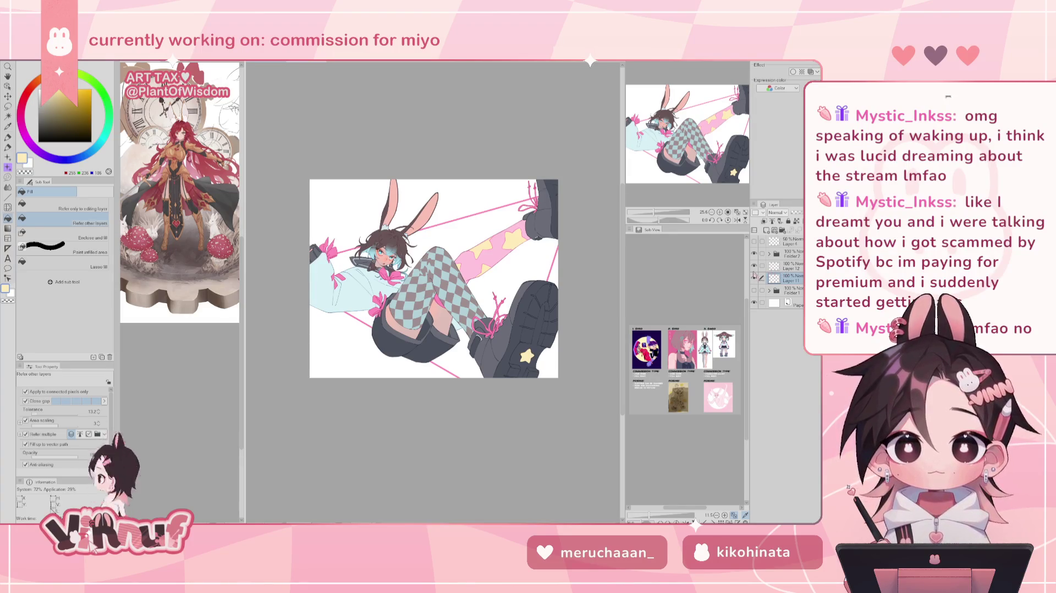
left_click_drag(653, 214, 672, 213)
Step: Choose a different painting pen brush and set its size to 111.3
key("p")
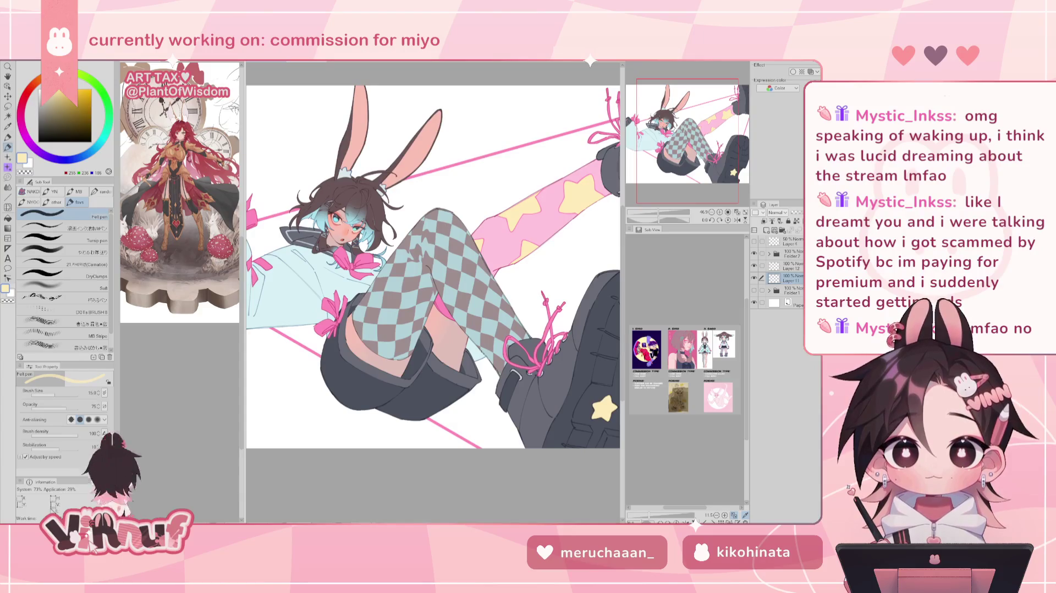
left_click_drag(660, 213, 656, 213)
left_click(91, 250)
left_click_drag(69, 394, 63, 395)
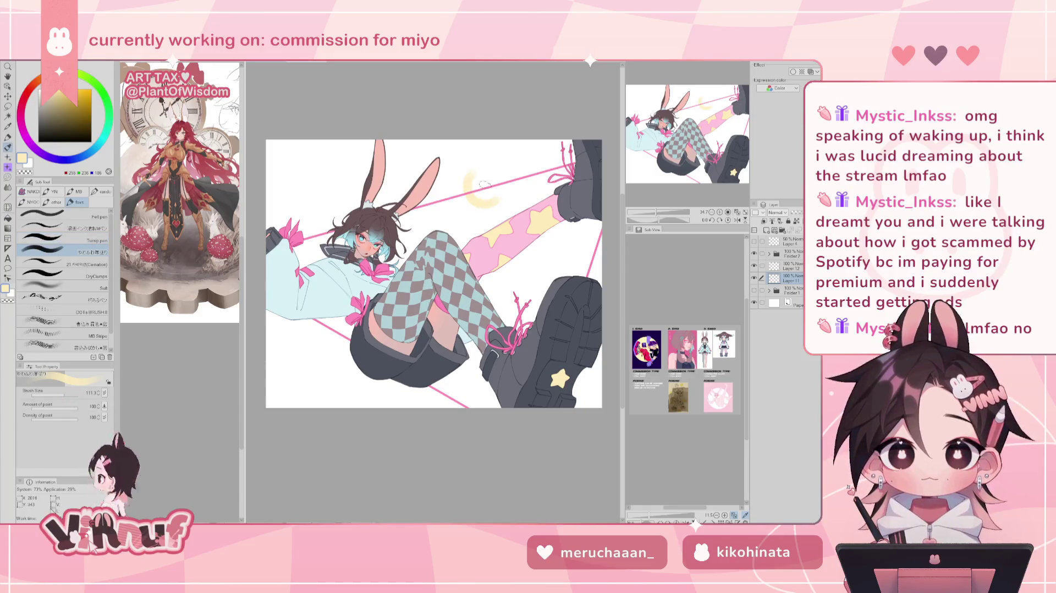
Step: Move Layer 11 above Layer 12, then try and undo a pale yellow stroke
left_click(787, 268)
left_click_drag(787, 273, 792, 256)
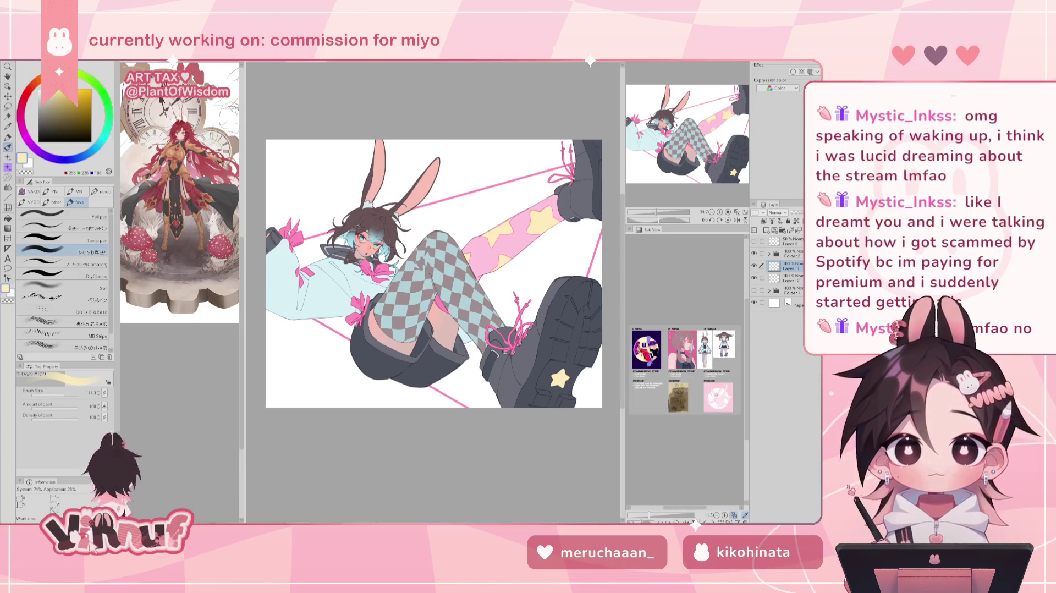
left_click_drag(451, 229, 468, 187)
key("ctrl+z")
left_click_drag(454, 226, 473, 176)
key("ctrl+z")
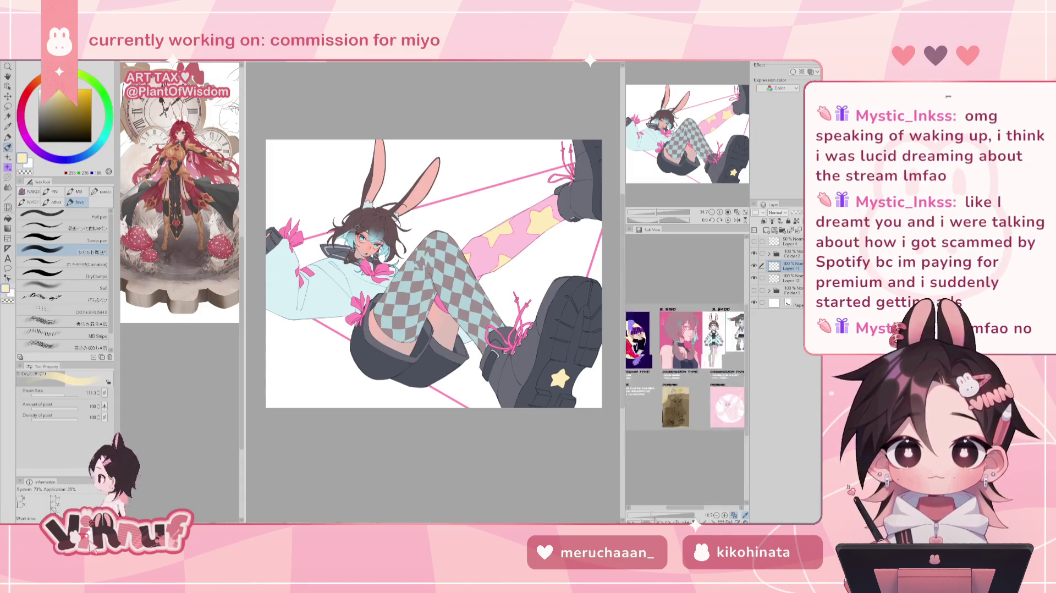
Step: Zoom and pan the Sub View reference to a close-up of the girl's face on pink
scroll(682, 363, "up", 5)
left_click_drag(688, 308, 715, 461)
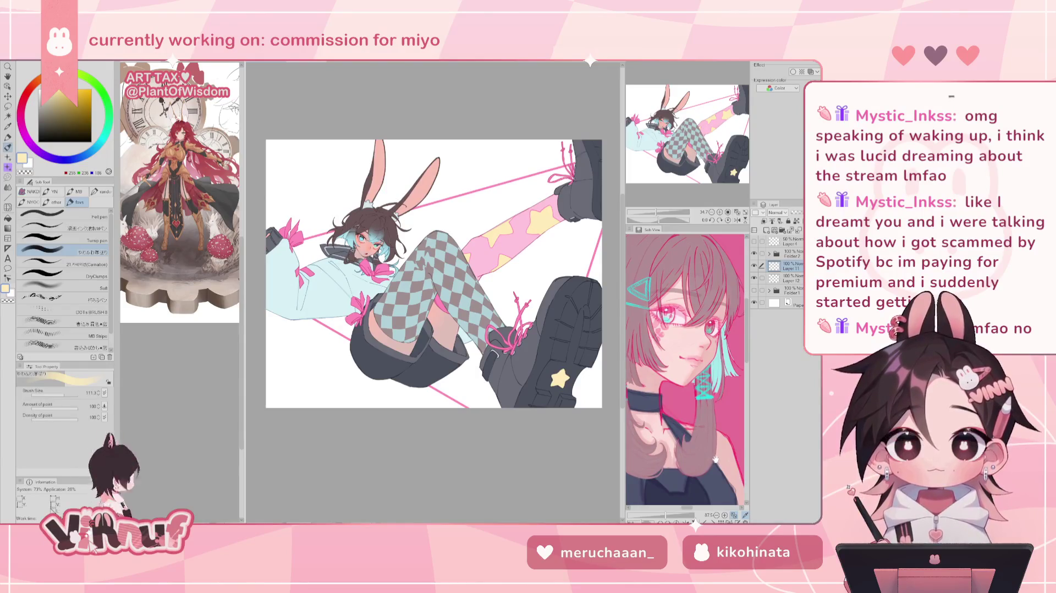
left_click_drag(713, 446, 701, 455)
scroll(701, 455, "down", 1)
scroll(709, 446, "down", 1)
scroll(716, 434, "down", 1)
scroll(724, 424, "down", 1)
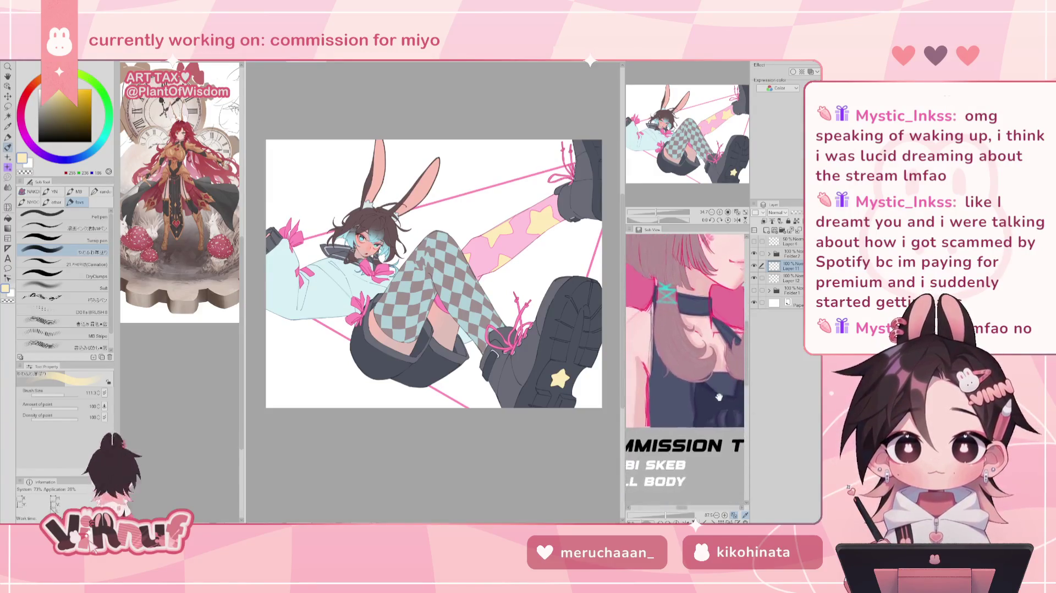
left_click_drag(725, 423, 699, 433)
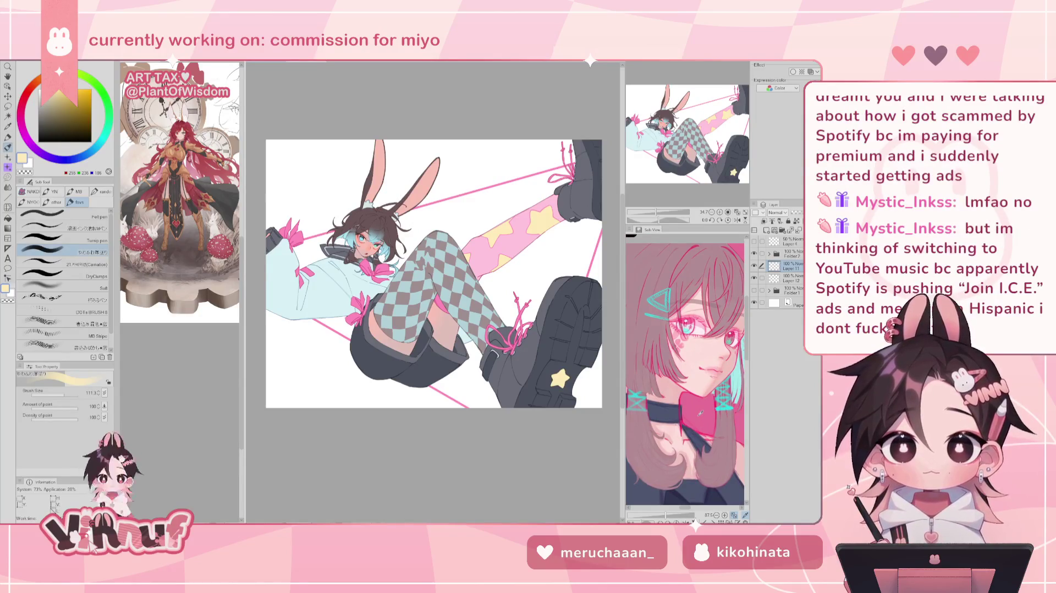
scroll(700, 413, "down", 5)
scroll(680, 430, "up", 2)
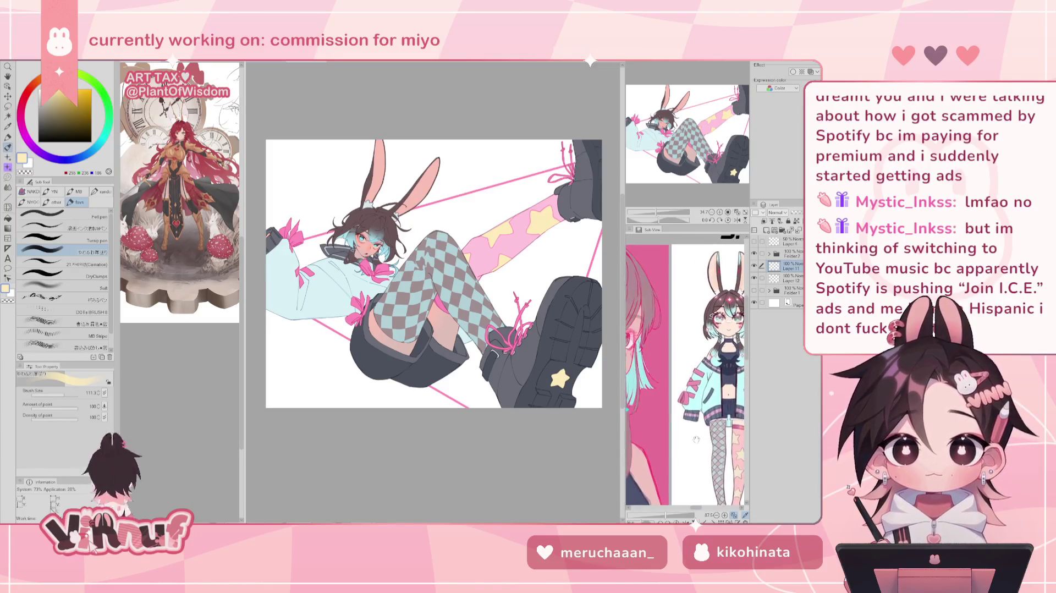
scroll(687, 423, "up", 1)
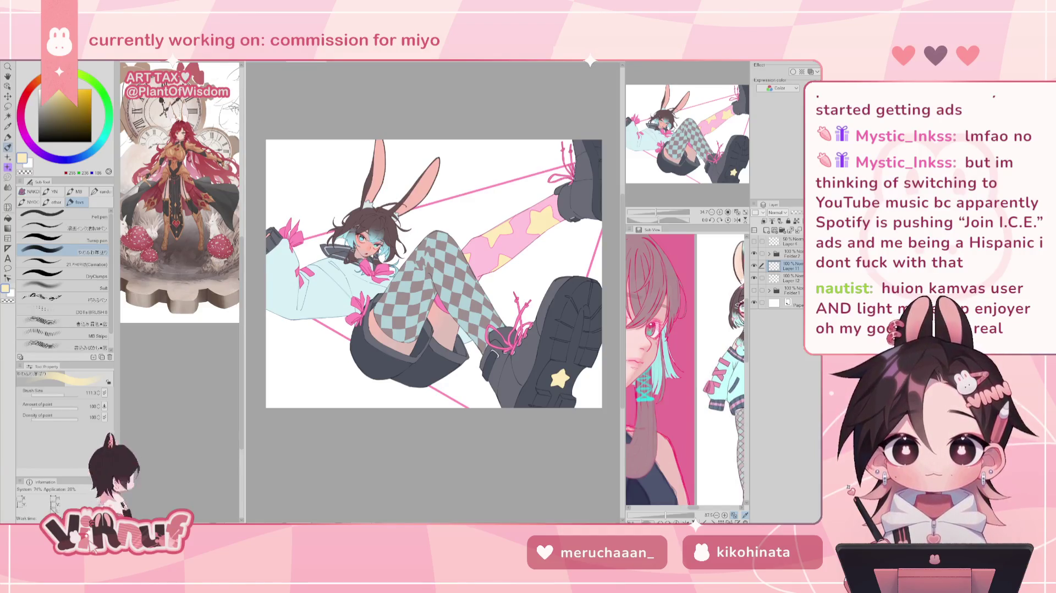
left_click_drag(655, 212, 657, 206)
scroll(670, 350, "up", 2)
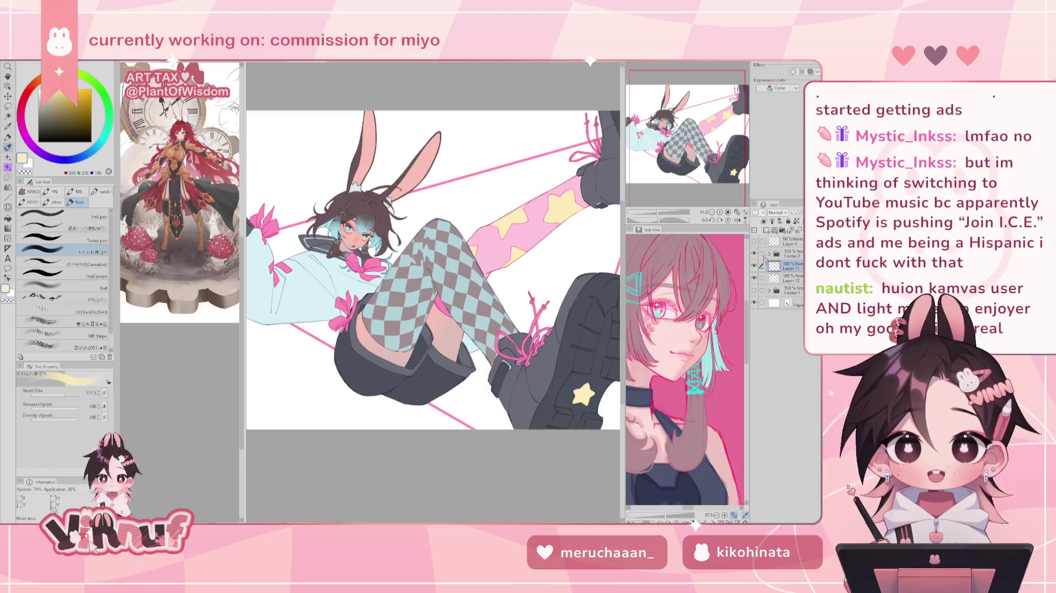
Step: Expand Folder 2, toggle the 36% Hardlight layer's visibility, then collapse the folder
left_click(769, 254)
left_click(795, 279)
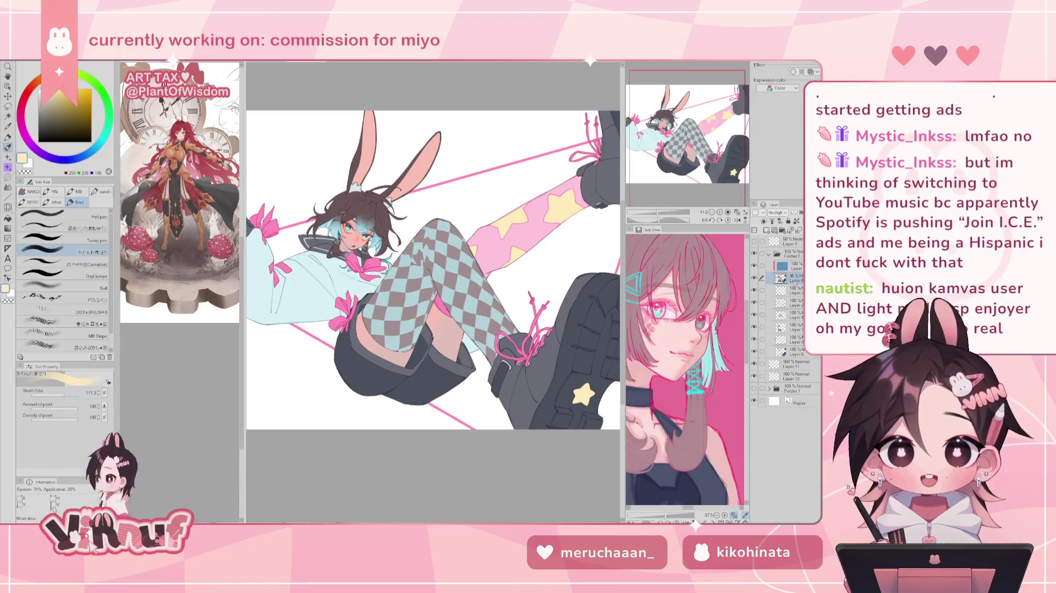
left_click(754, 279)
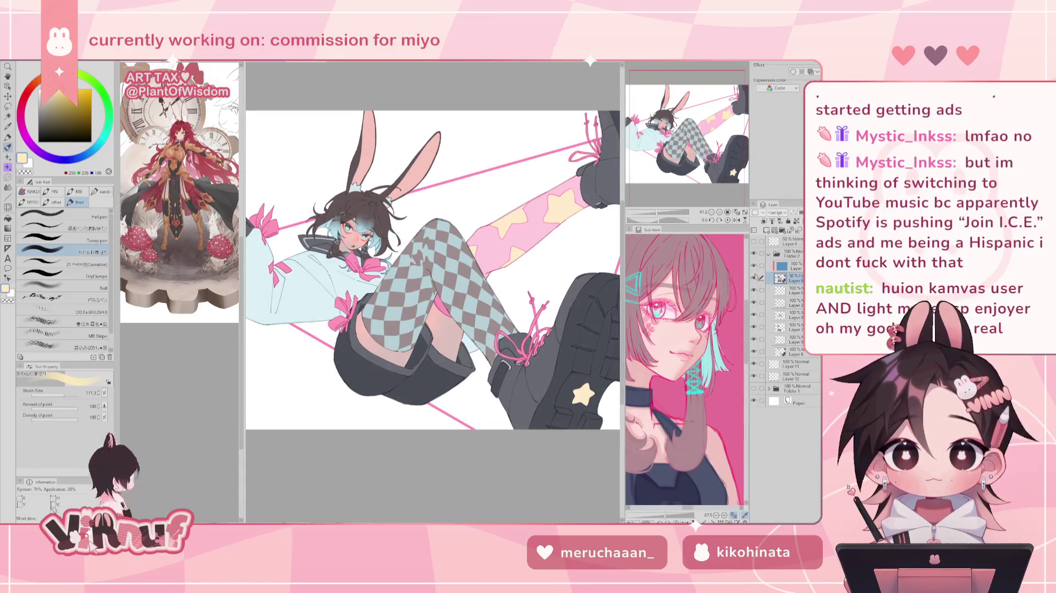
left_click(769, 254)
left_click(754, 254)
left_click(754, 253)
Step: Make Layer 11 the painting layer and switch to the star decoration brushes
mouse_move(429, 264)
left_mouse_down()
mouse_move(464, 256)
mouse_move(426, 275)
left_mouse_up()
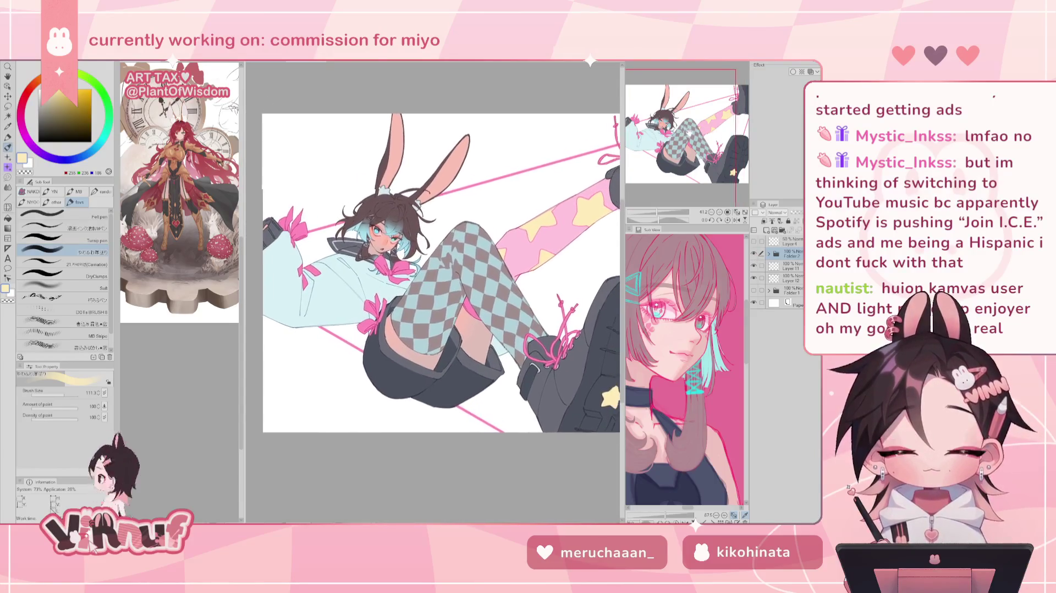
left_click(784, 268)
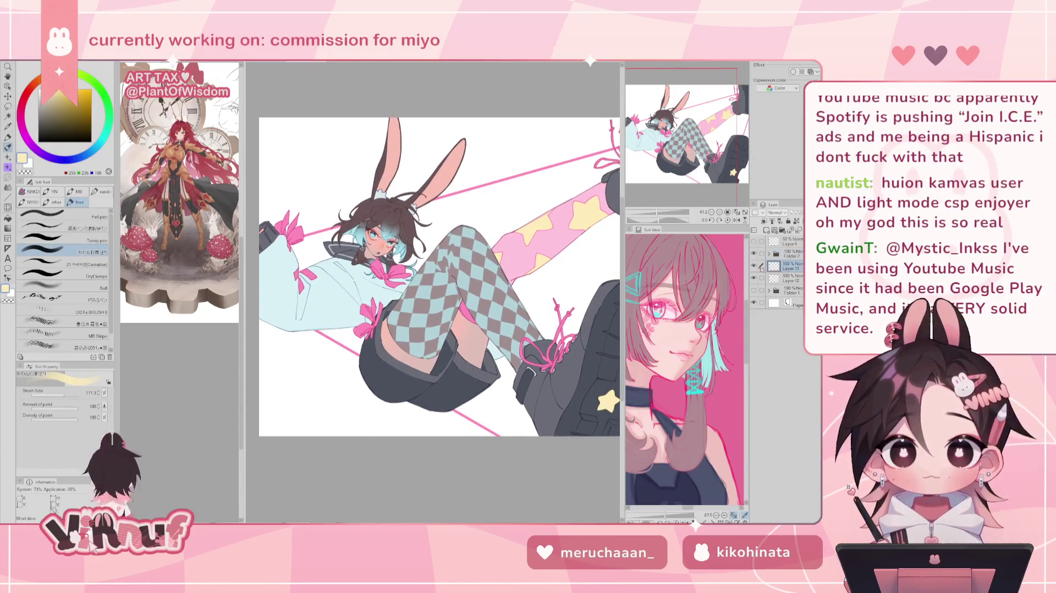
left_click_drag(502, 184, 468, 198)
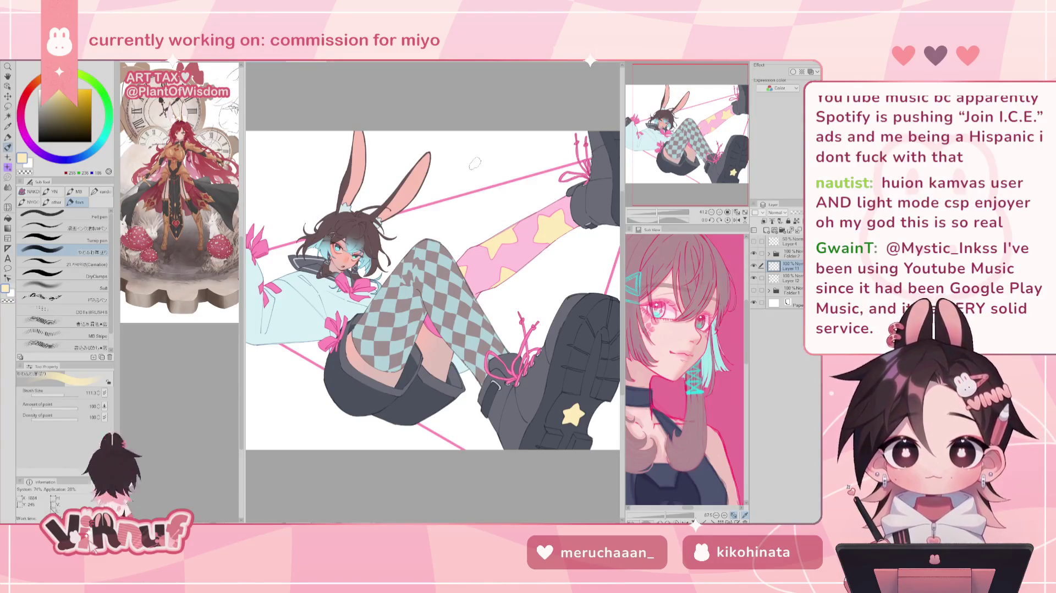
key("b")
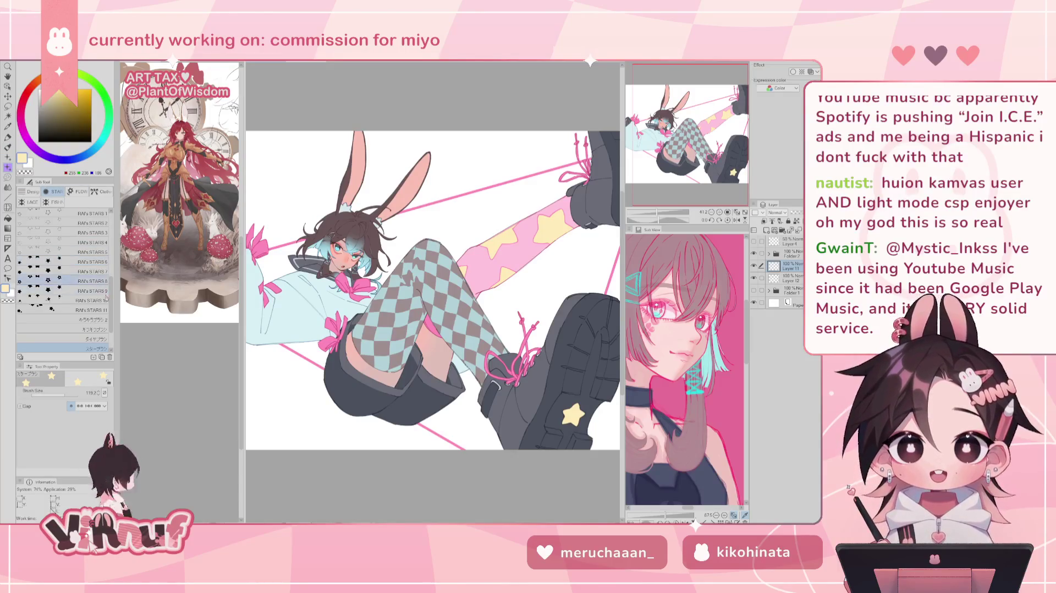
left_click(83, 272)
left_click(70, 394)
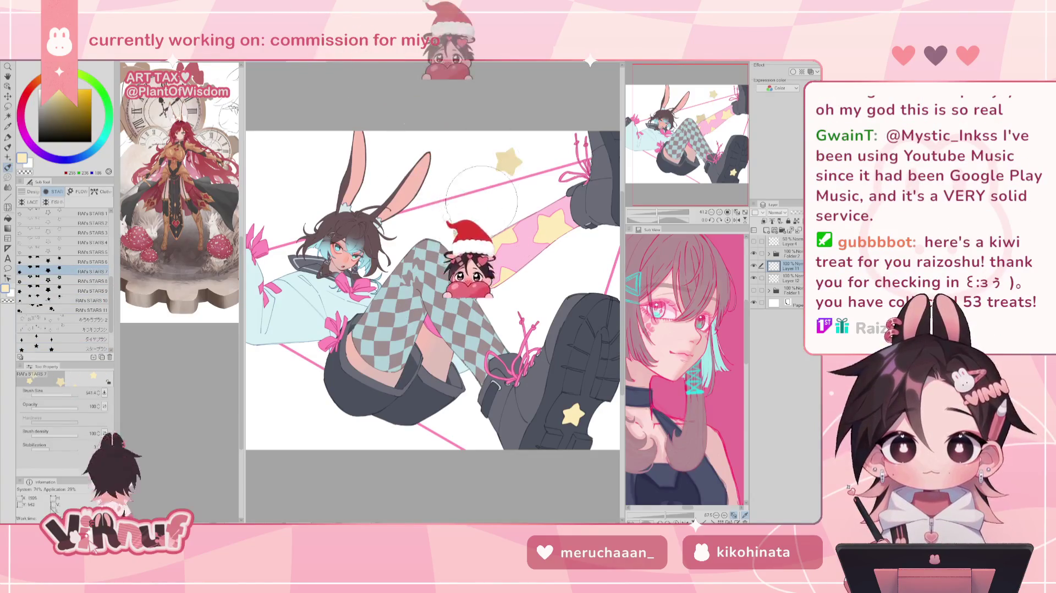
left_click(652, 213)
left_click_drag(652, 213, 655, 213)
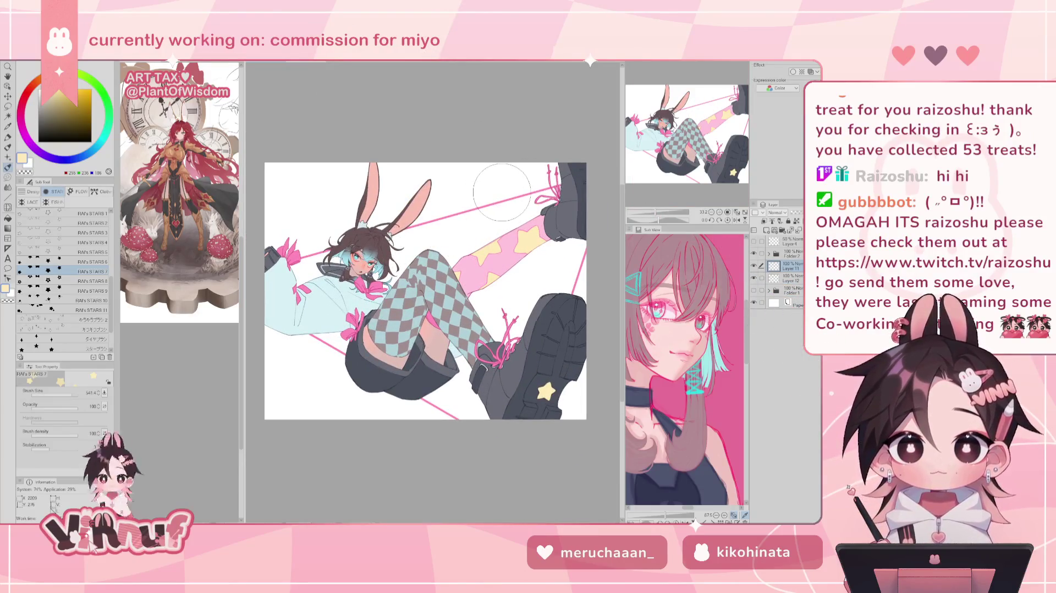
left_click_drag(502, 192, 492, 220)
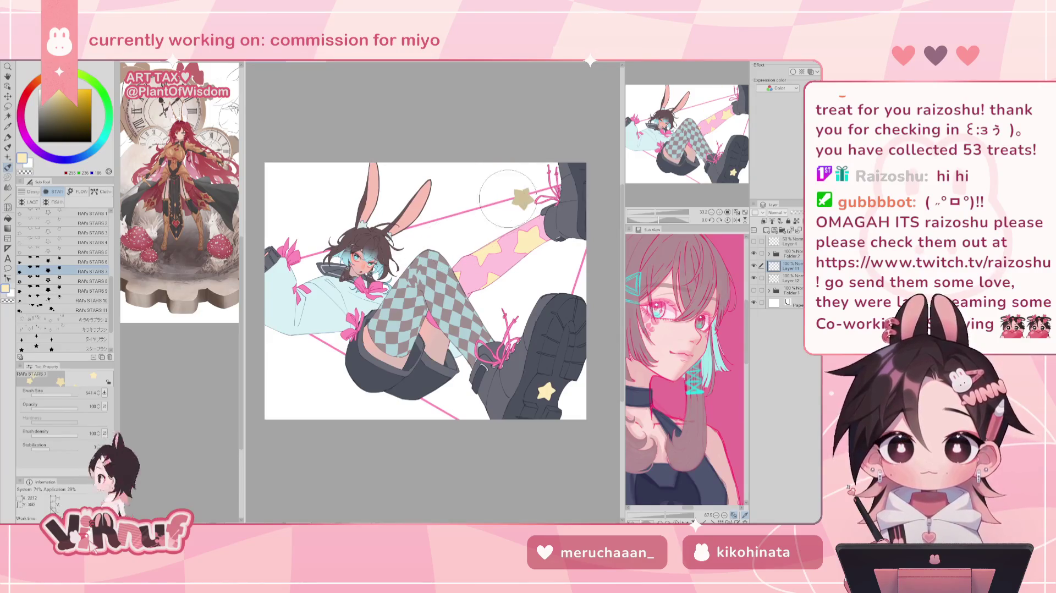
left_click_drag(330, 364, 364, 409)
key("ctrl+z")
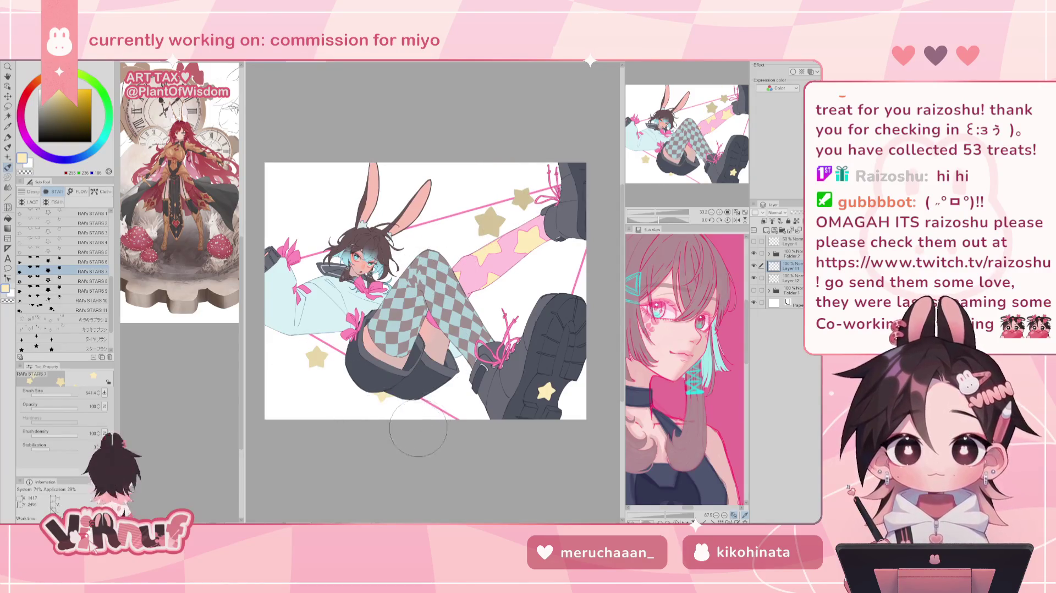
left_click_drag(418, 435, 478, 421)
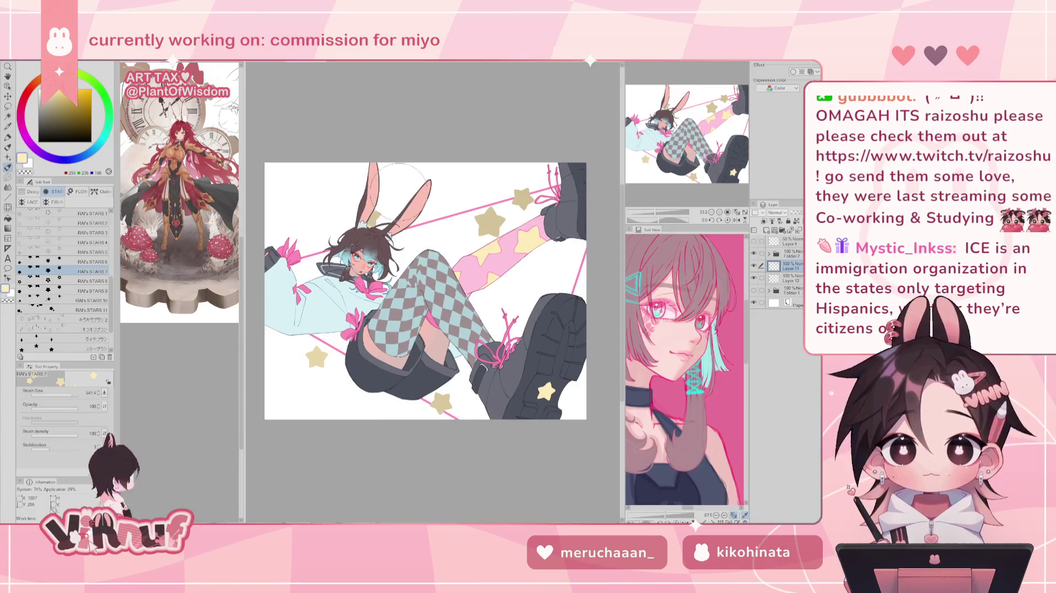
left_click_drag(297, 218, 358, 178)
key("ctrl+z")
left_click(357, 220)
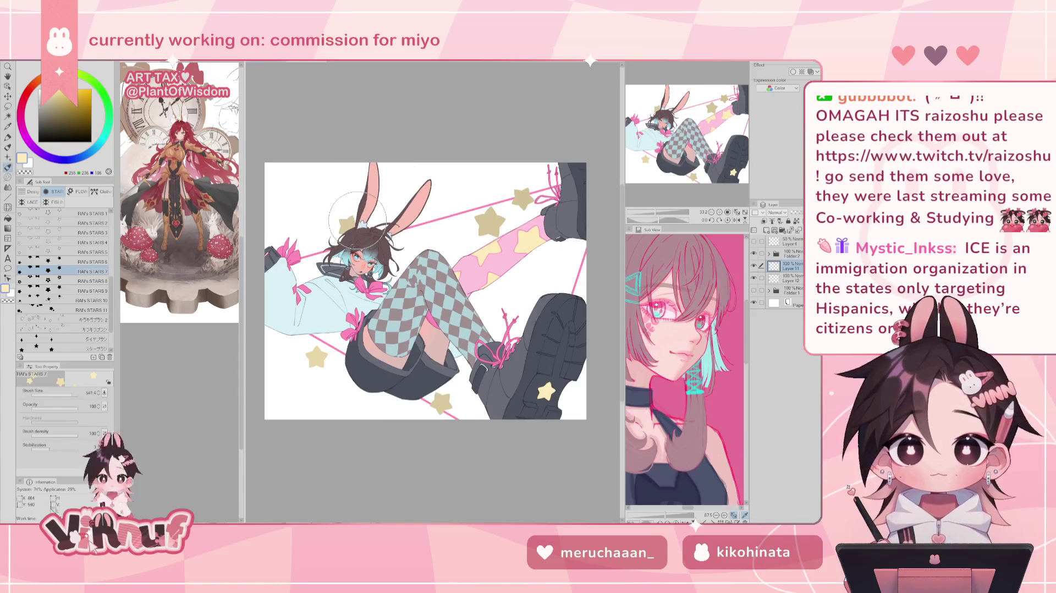
key("ctrl+z")
key("ctrl+z")
key("ctrl+z")
key("ctrl+z")
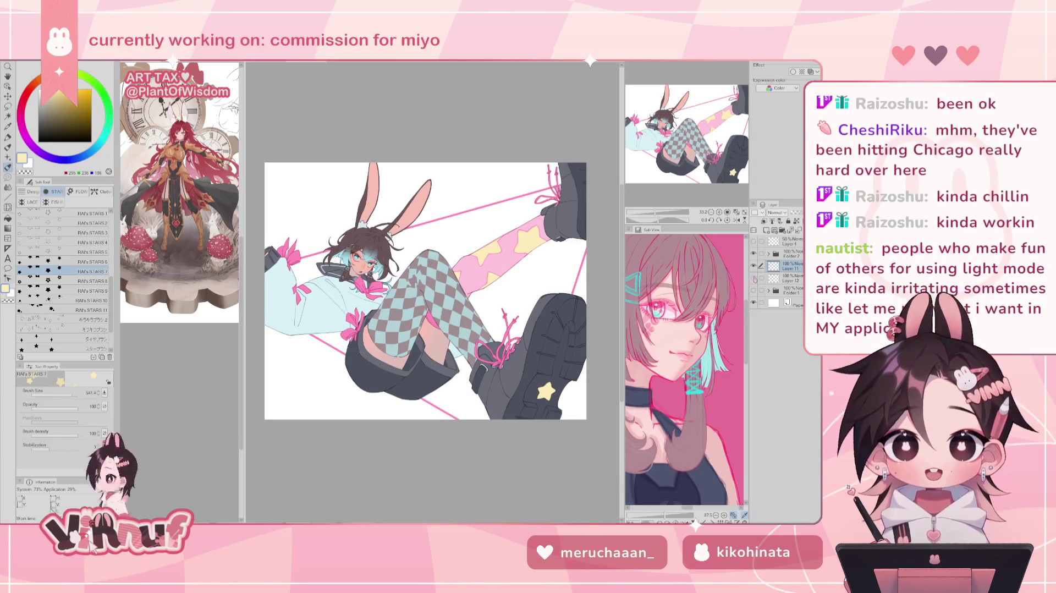
left_click(784, 279)
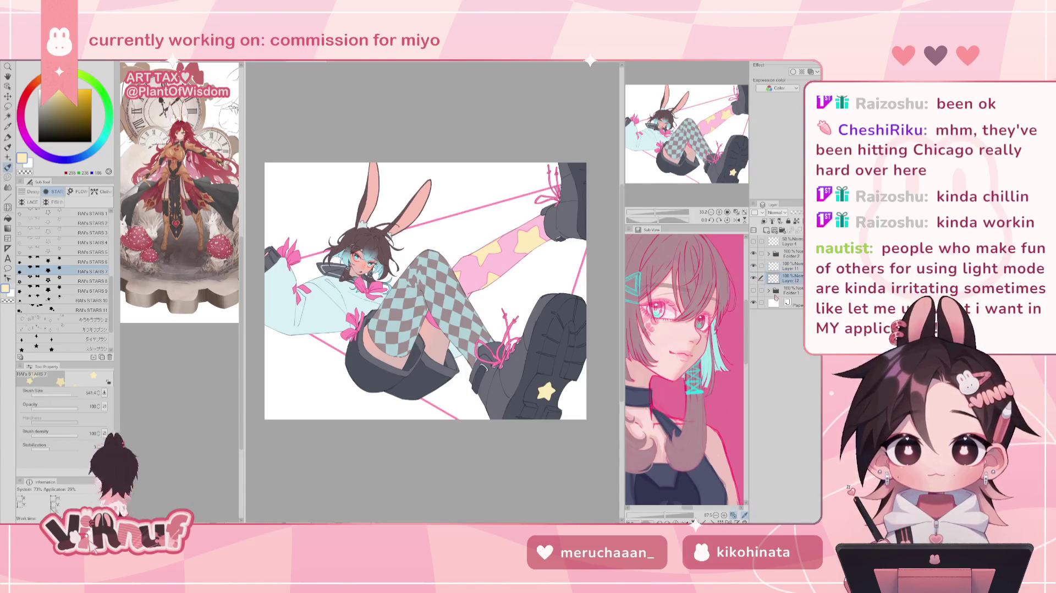
Step: Lasso the lower-left boot area and paste it as a new layer above Folder 2
key("m")
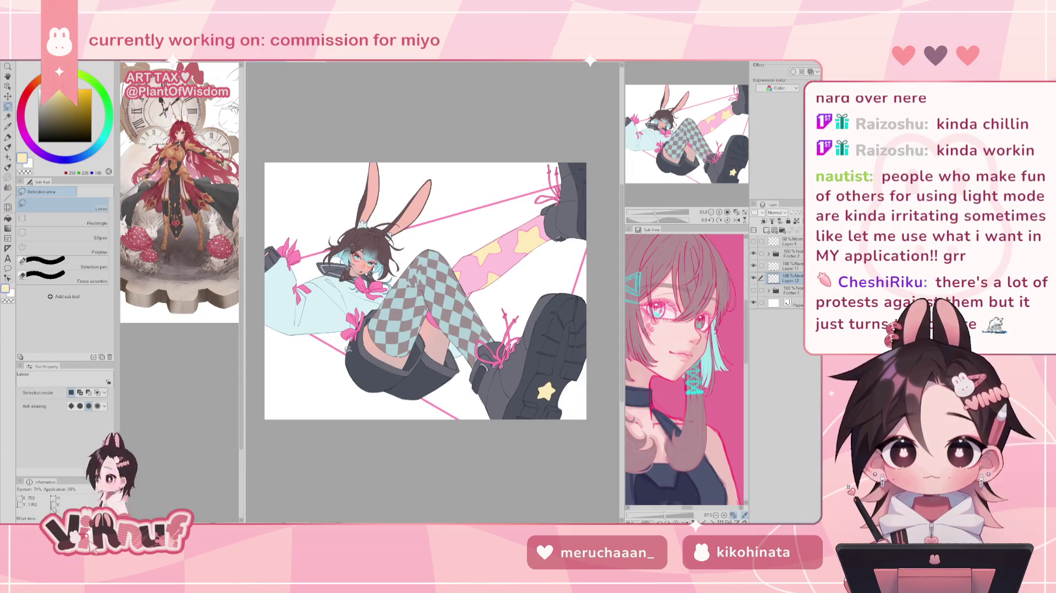
left_click_drag(347, 348, 421, 414)
mouse_move(345, 346)
left_mouse_down()
mouse_move(350, 370)
mouse_move(427, 395)
left_mouse_up()
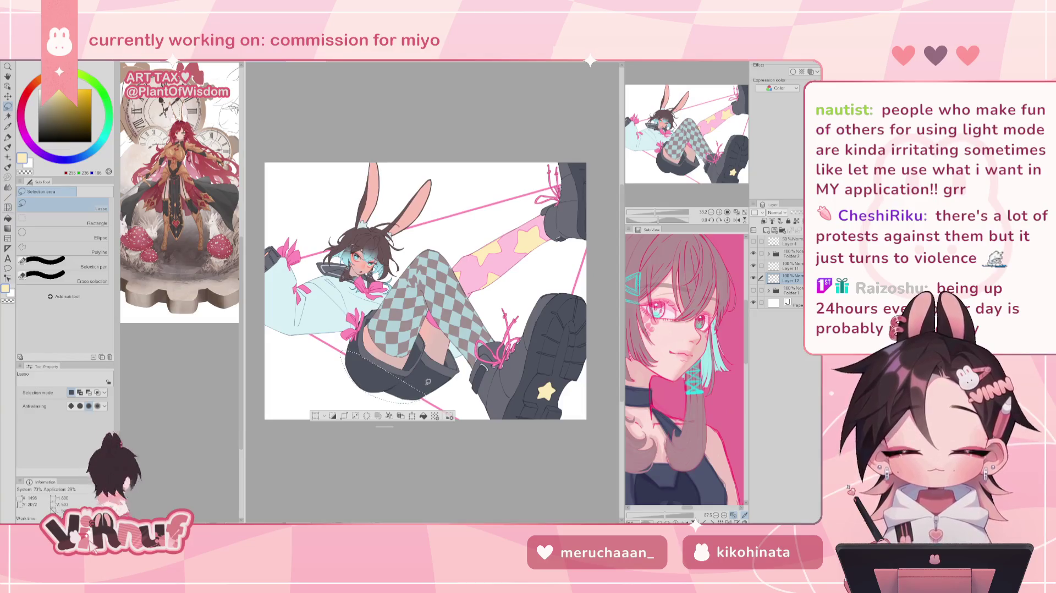
left_click(786, 255)
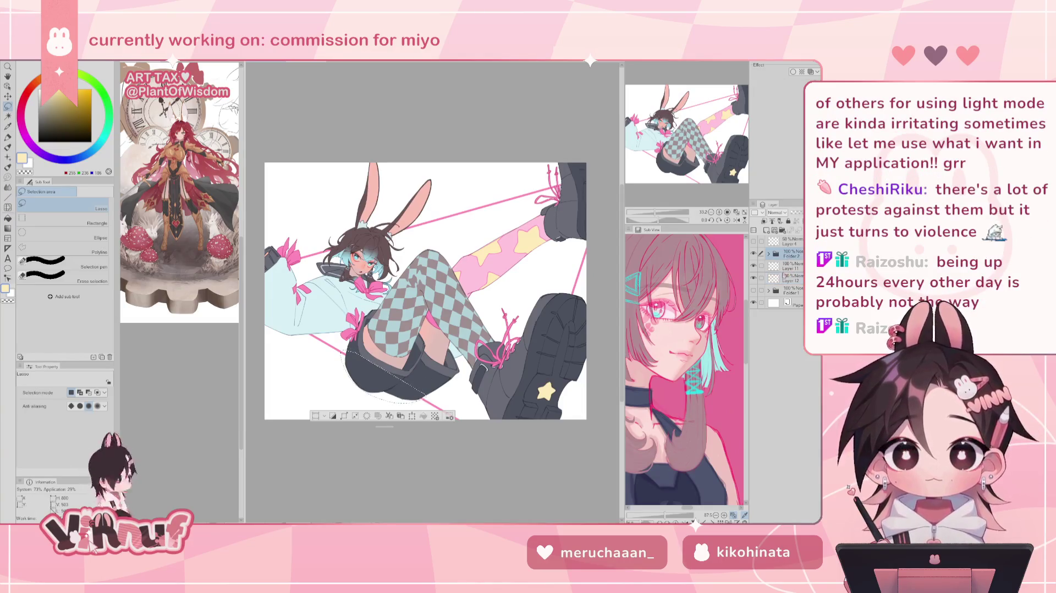
key("ctrl+c")
key("ctrl+v")
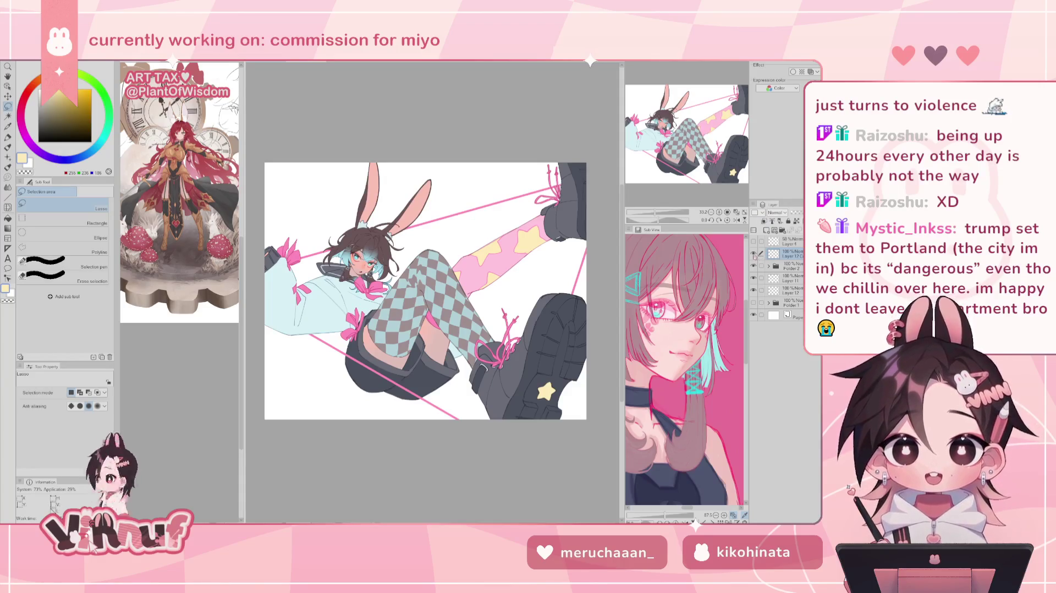
Step: Toggle the pink string layer off and on, select Layer 11, and duplicate Folder 2
left_click(788, 290)
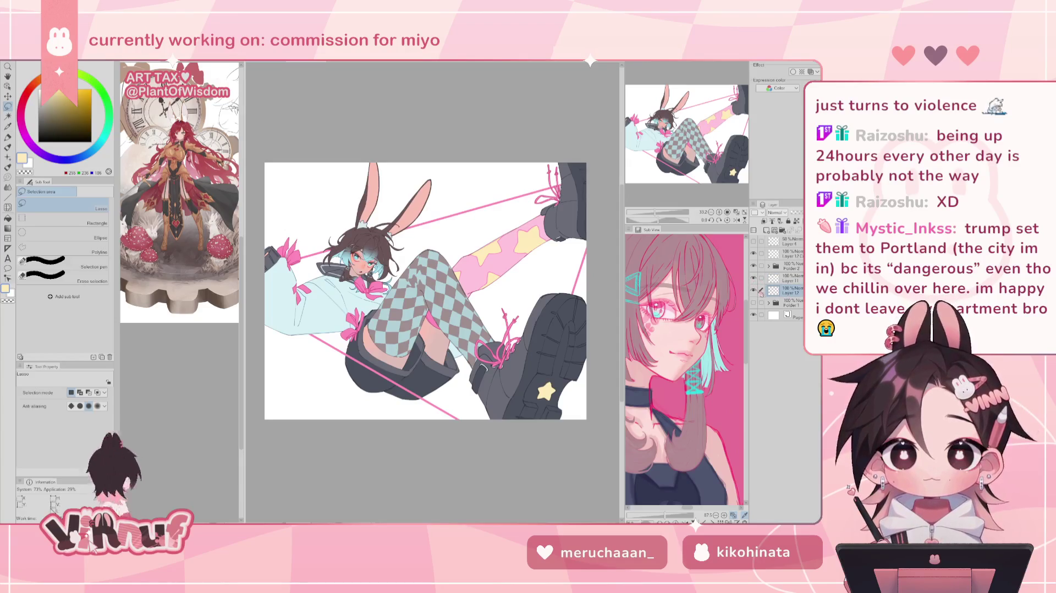
left_click(754, 290)
left_click(753, 290)
left_click(789, 276)
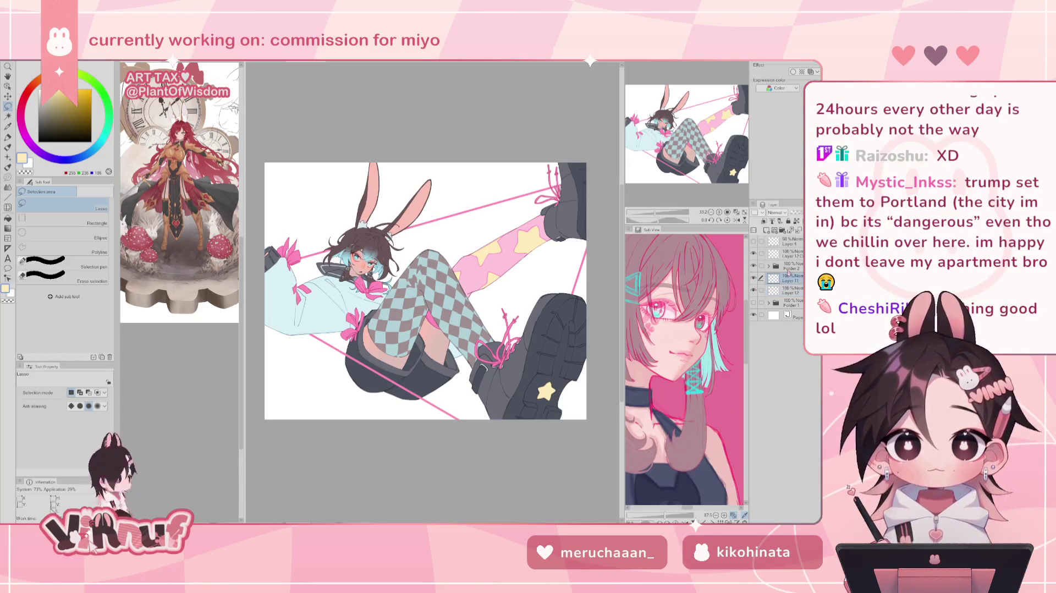
key("b")
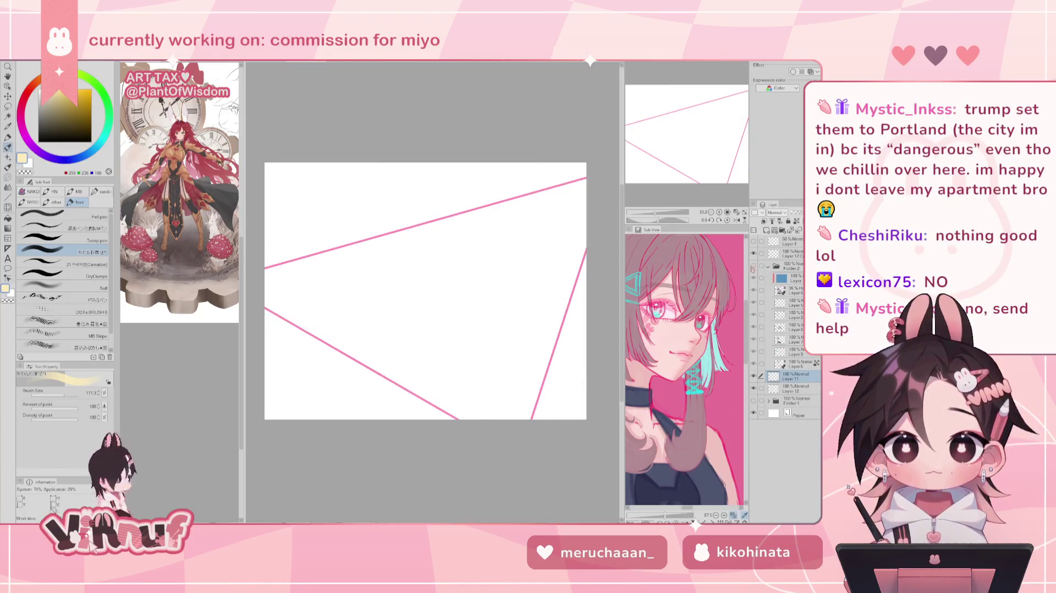
key("ctrl+g")
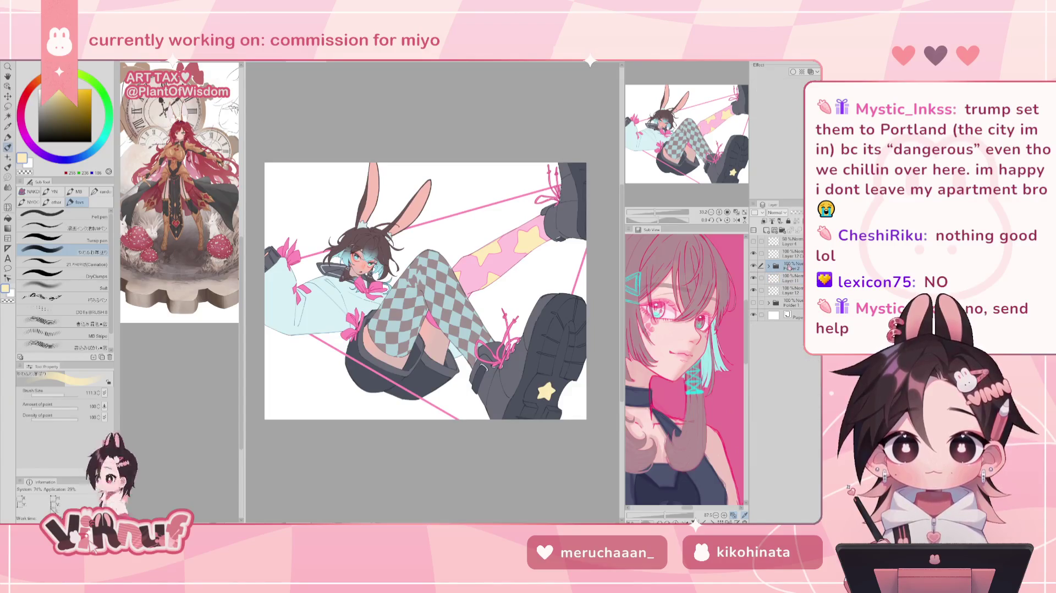
Step: Merge the Folder 2 copy into one image layer and eyedrop the bow's pink
right_click(791, 282)
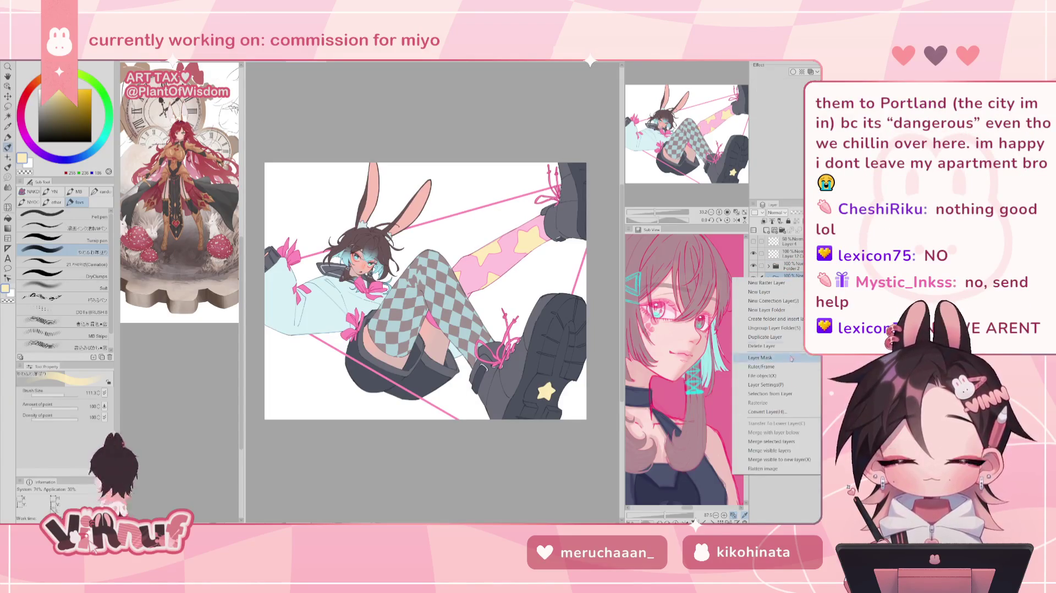
left_click(786, 433)
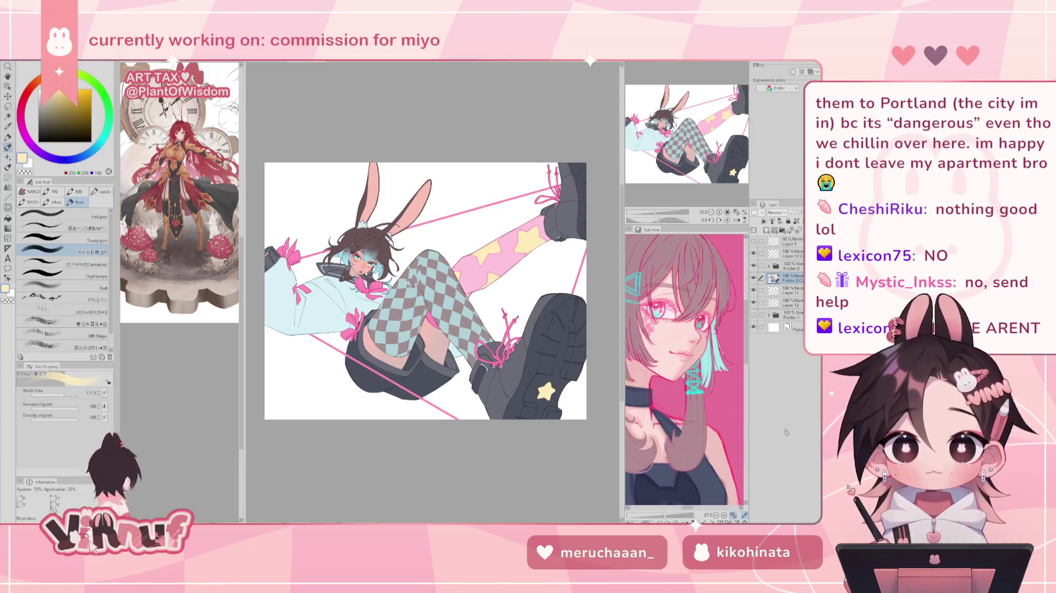
key("g")
left_click(295, 256, "alt")
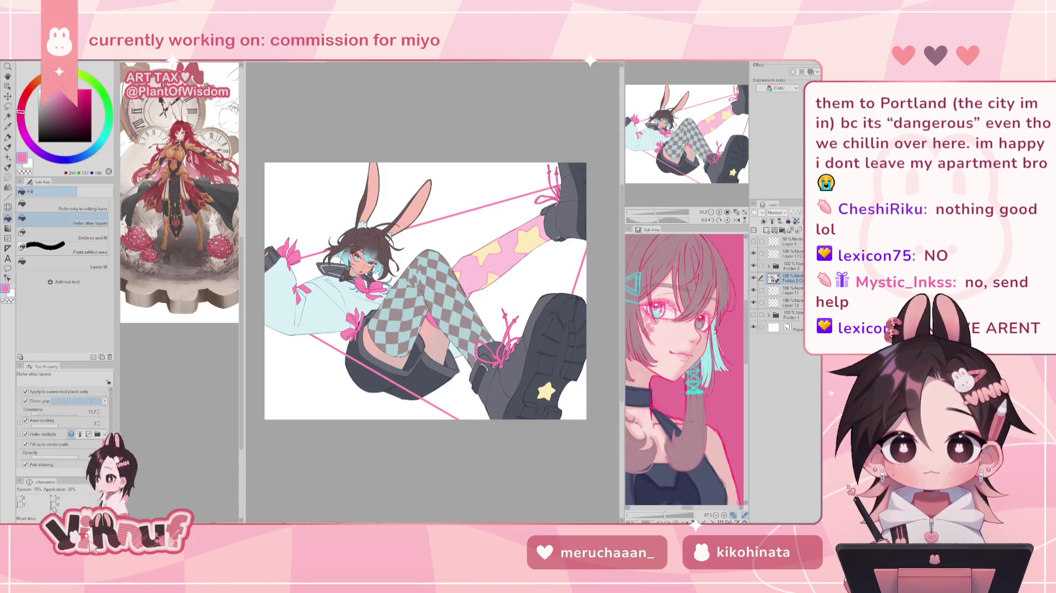
Step: Lasso-fill the silhouette pink and shift that layer down-left as a drop shadow
scroll(577, 252, "down", 3)
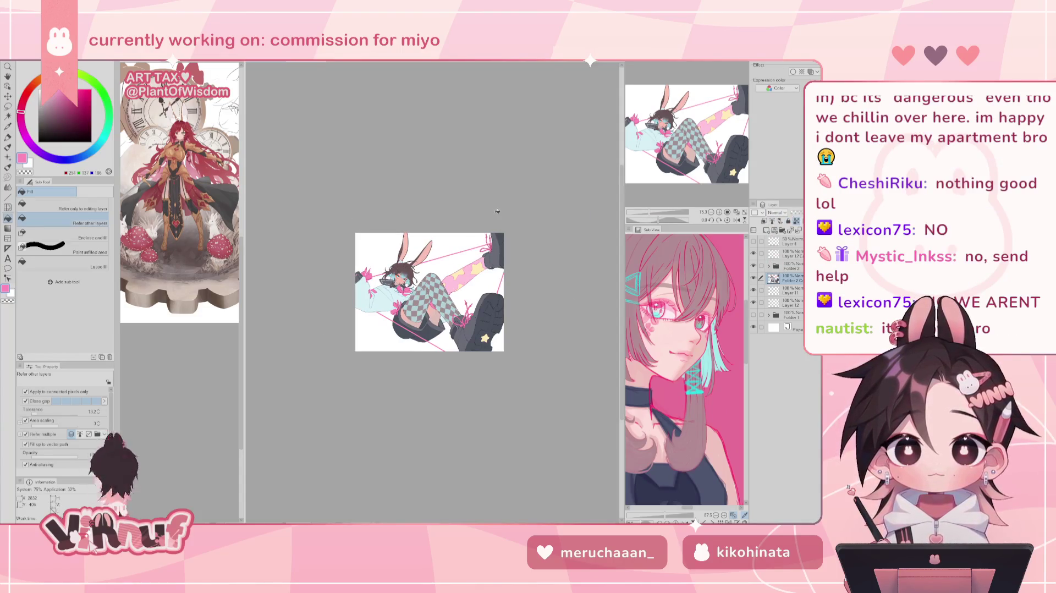
key("period")
key("period")
key("period")
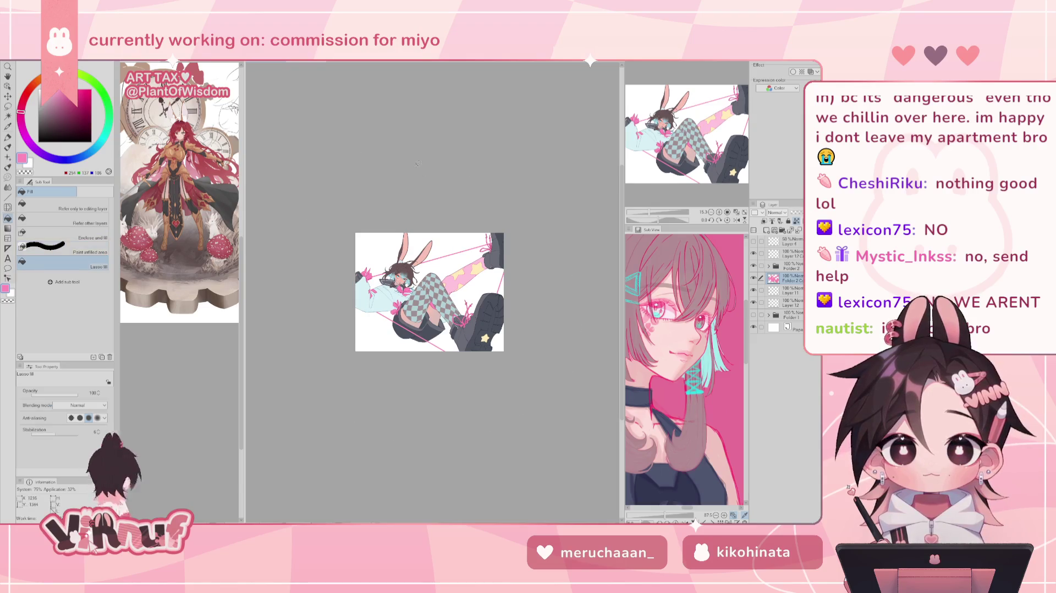
scroll(655, 211, "up", 3)
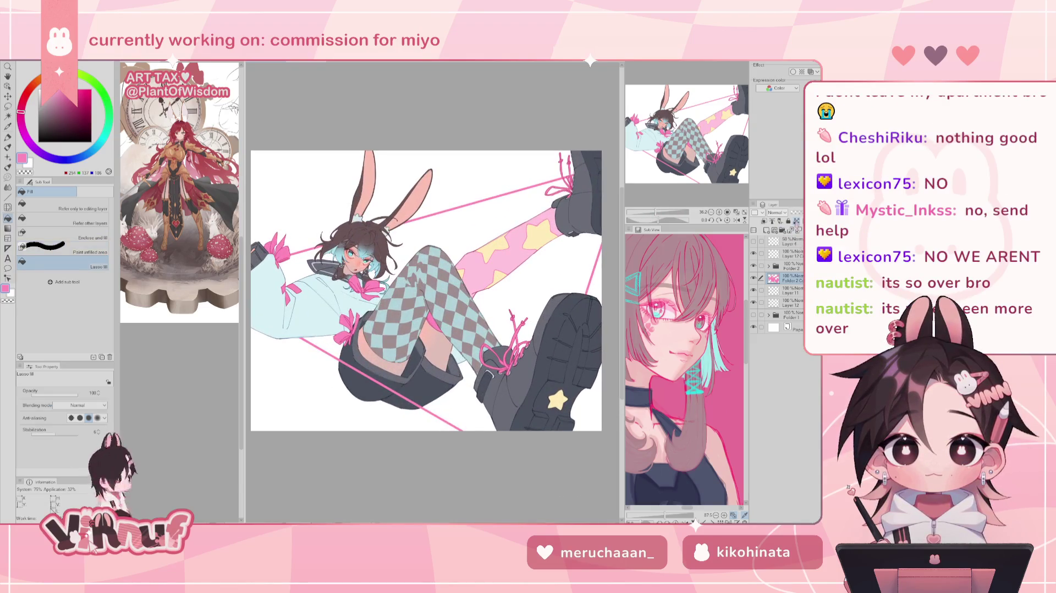
key("k")
mouse_move(545, 356)
left_mouse_down()
mouse_move(532, 364)
mouse_move(541, 363)
left_mouse_up()
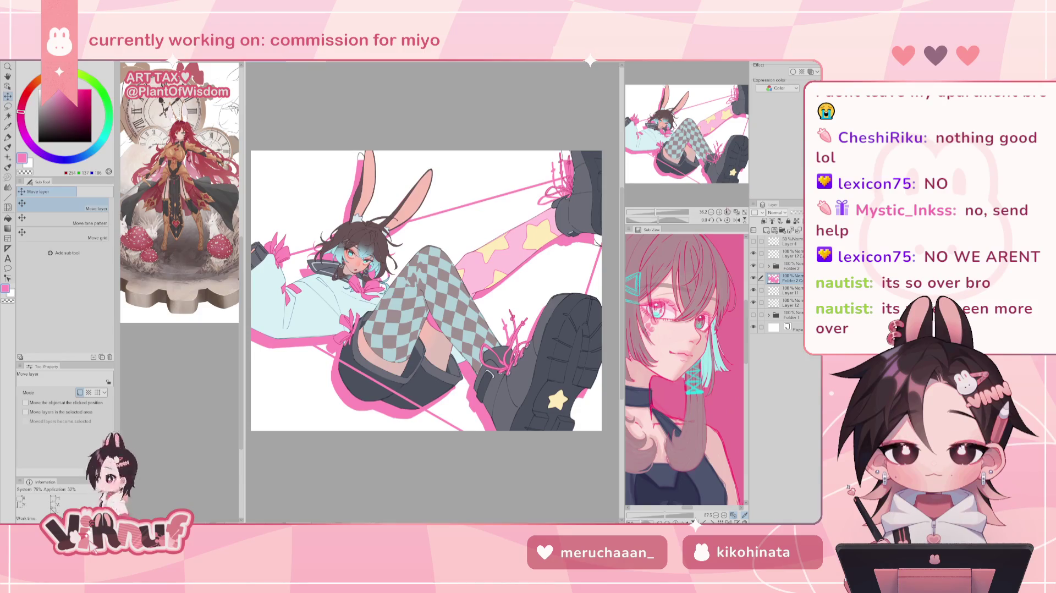
left_click_drag(675, 213, 660, 218)
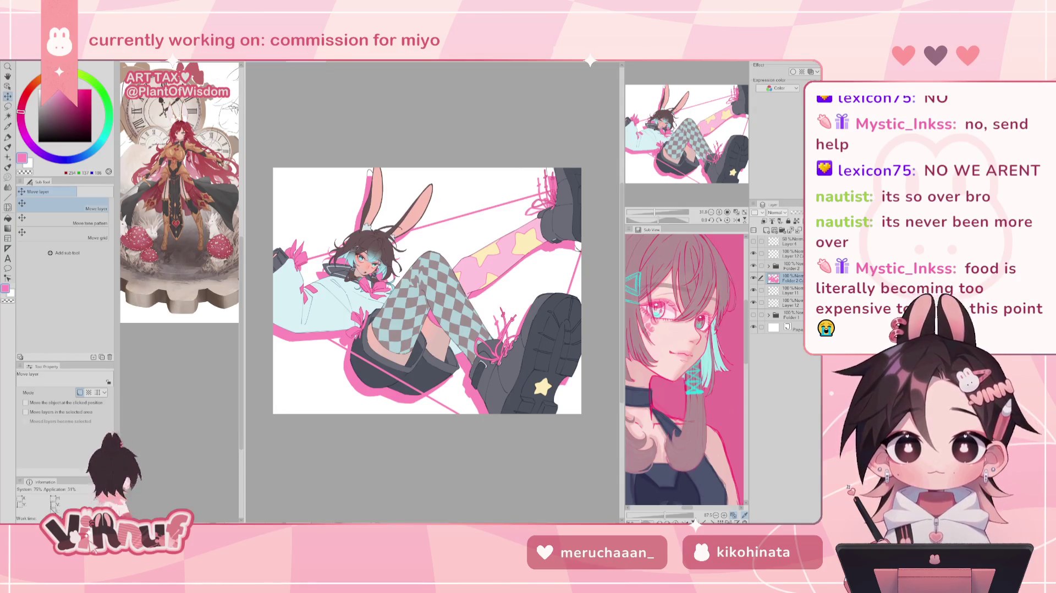
left_click_drag(655, 211, 669, 211)
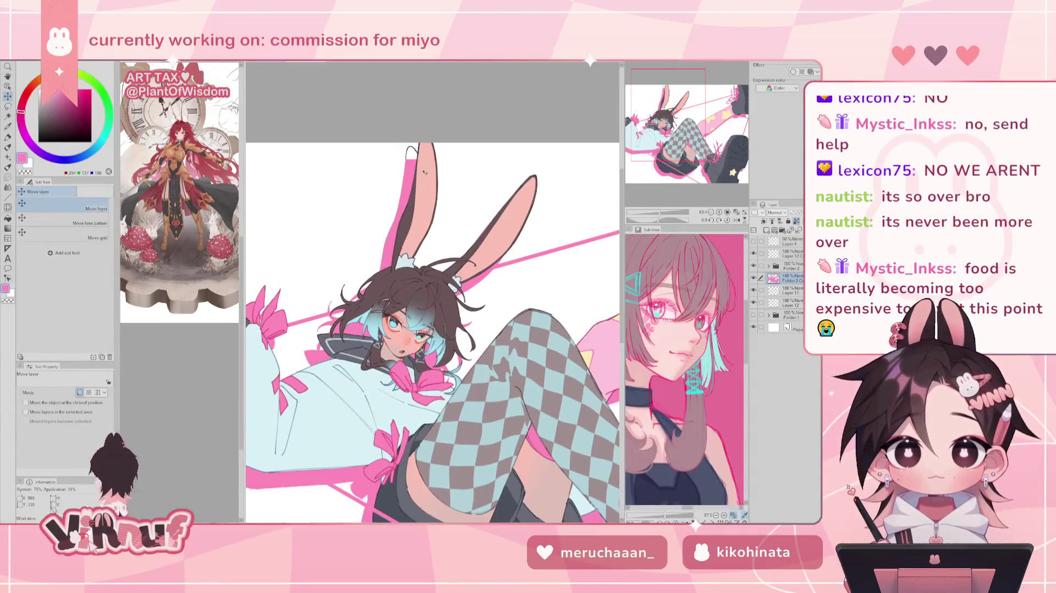
key("b")
Step: Pan along the legs and boots to bring the chibi character reference into view
left_click_drag(550, 308, 341, 253)
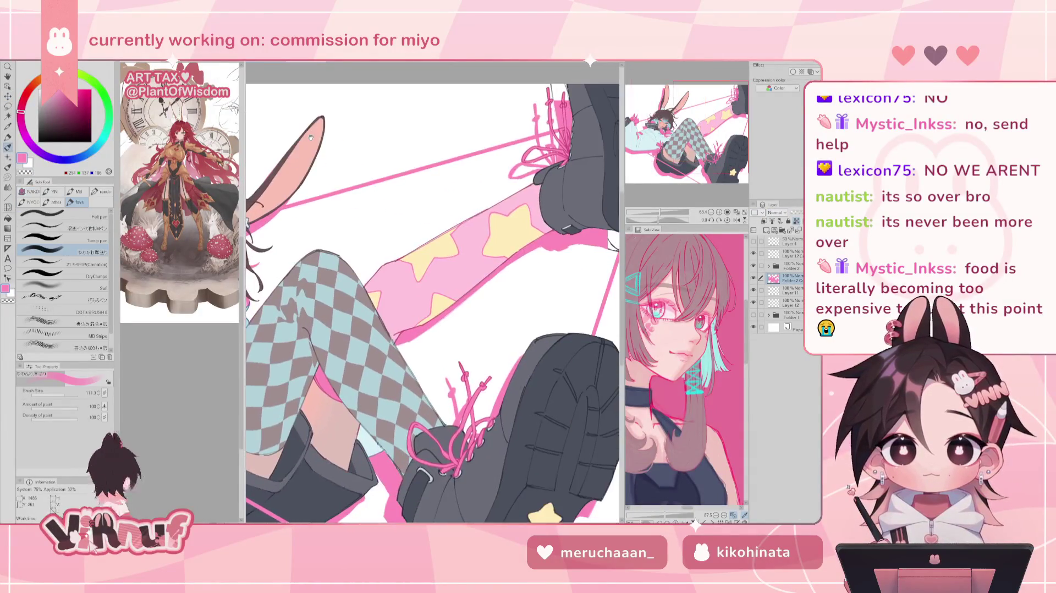
left_click_drag(591, 246, 426, 260)
scroll(704, 318, "up", 1)
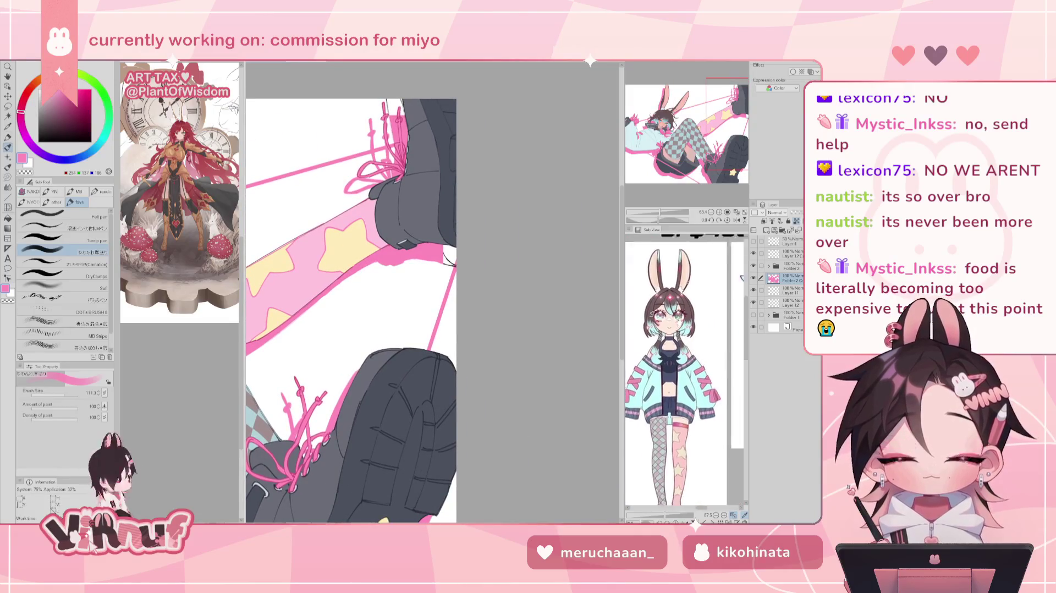
left_click_drag(704, 318, 641, 336)
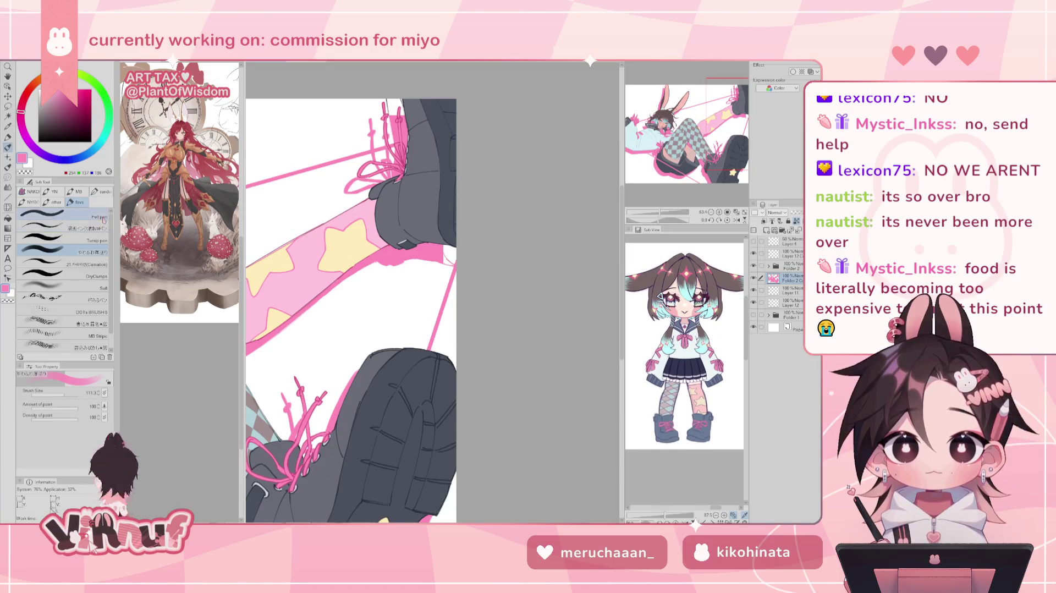
Step: Select the Turnip pen, fade Folder 2 to 27% then restore it, and pan up to the bunny-eared head
left_click(96, 240)
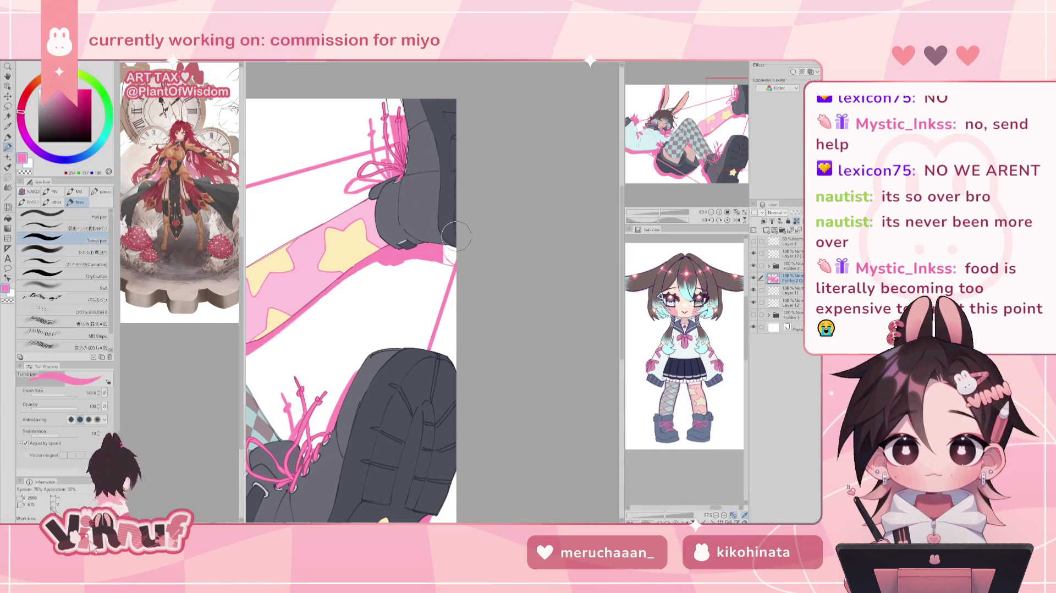
mouse_move(797, 213)
left_mouse_down()
mouse_move(786, 212)
mouse_move(781, 69)
left_mouse_up()
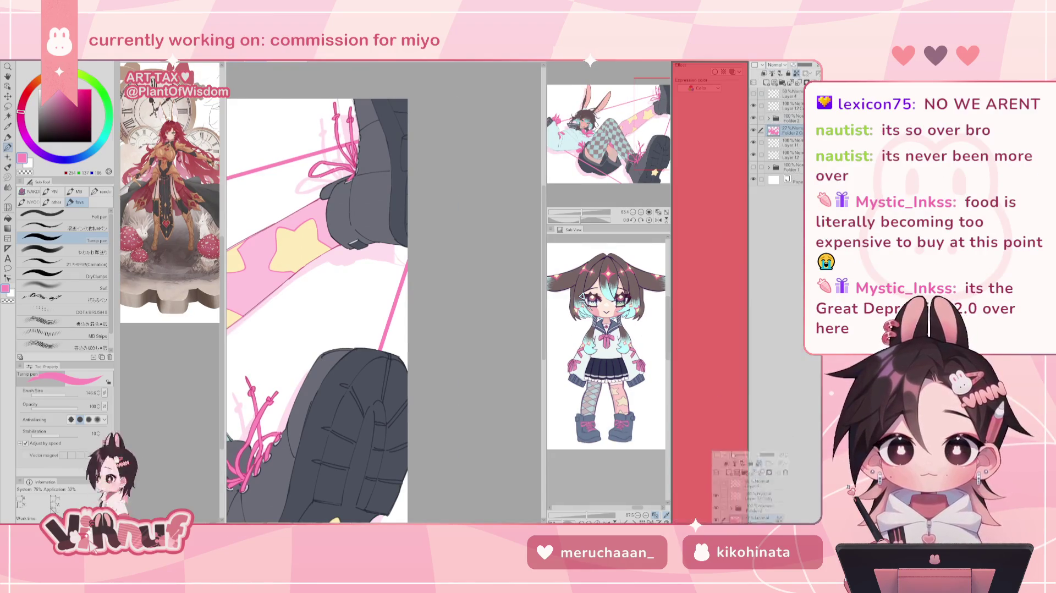
mouse_move(699, 519)
left_mouse_down()
mouse_move(781, 511)
mouse_move(781, 150)
mouse_move(781, 231)
mouse_move(780, 208)
left_mouse_up()
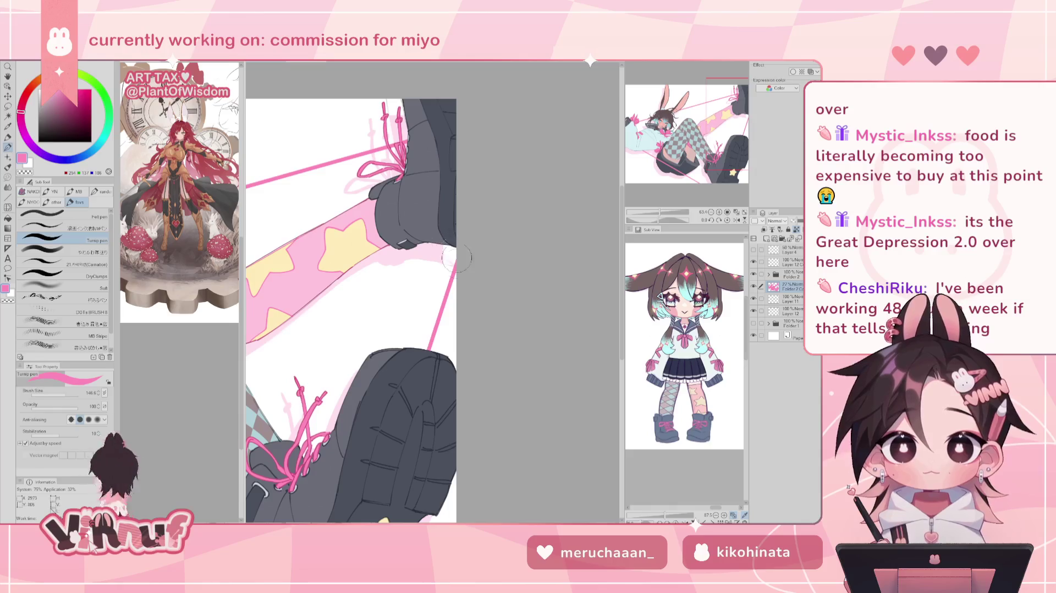
left_click_drag(792, 221, 803, 220)
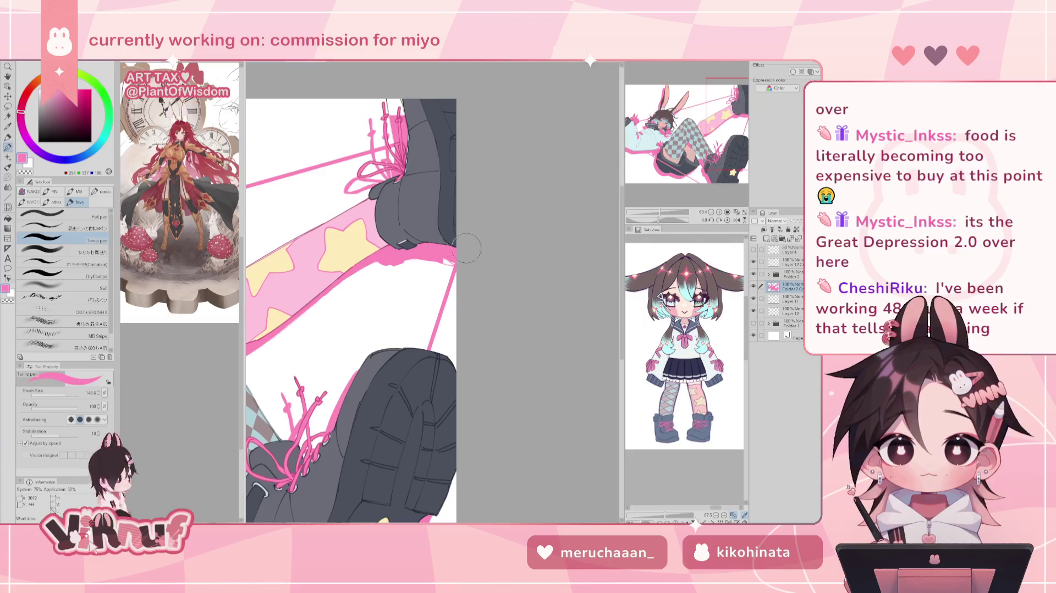
mouse_move(413, 110)
left_mouse_down()
mouse_move(467, 225)
mouse_move(446, 223)
mouse_move(605, 275)
left_mouse_up()
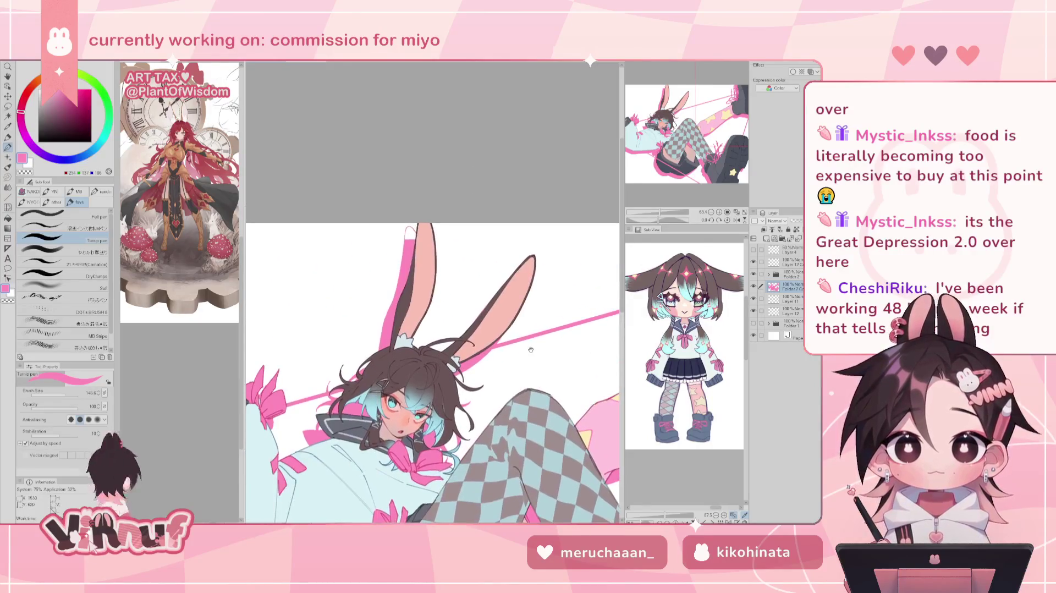
left_click_drag(420, 261, 414, 231)
Step: Pick the Fill tool's 'Refer only to editing layer' sub-tool, framing the head and checkered legs
key("g")
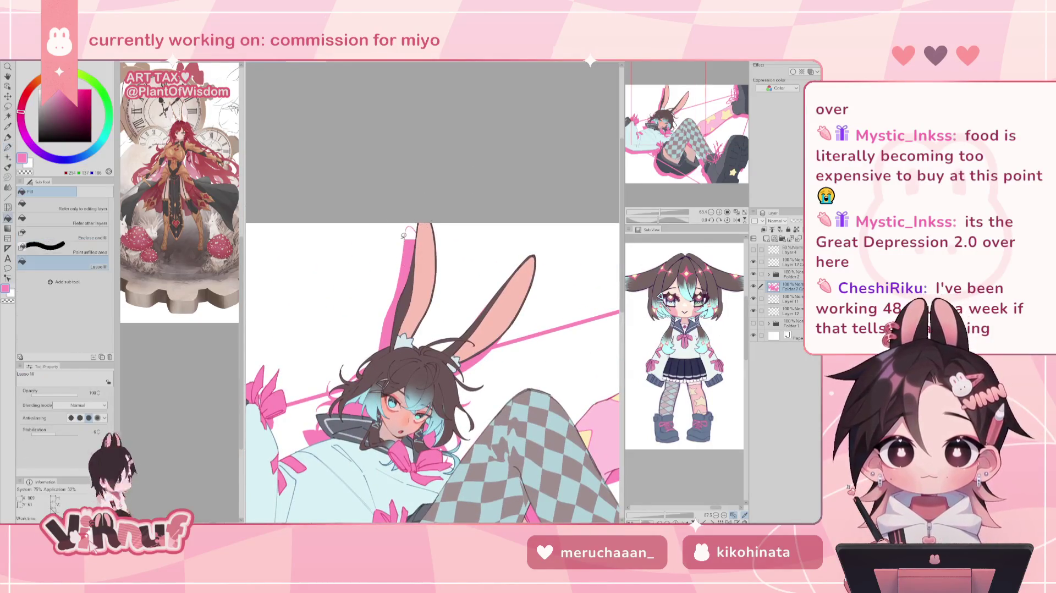
key("g")
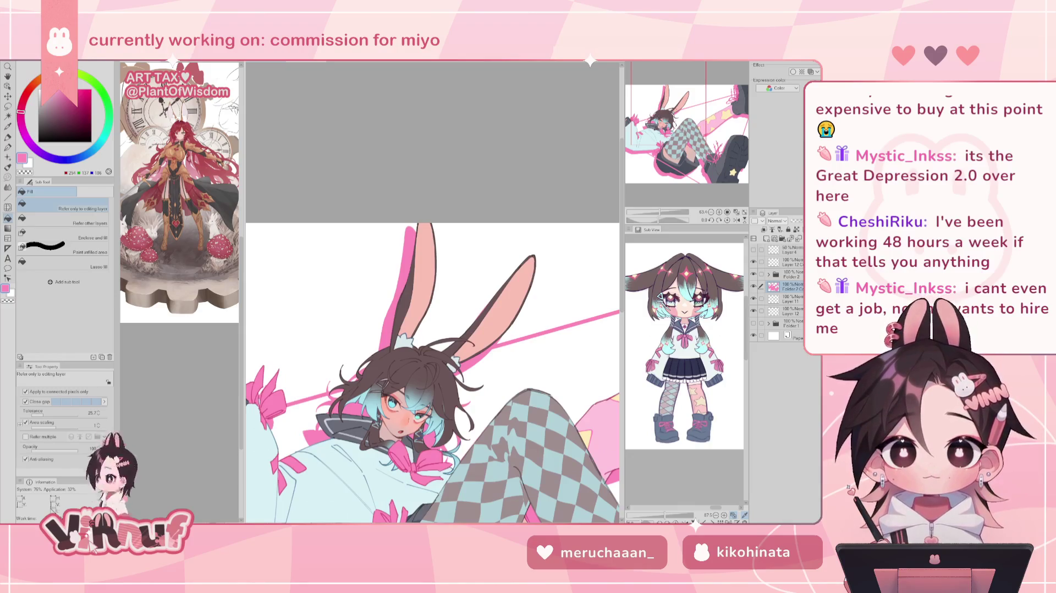
key("ctrl+minus")
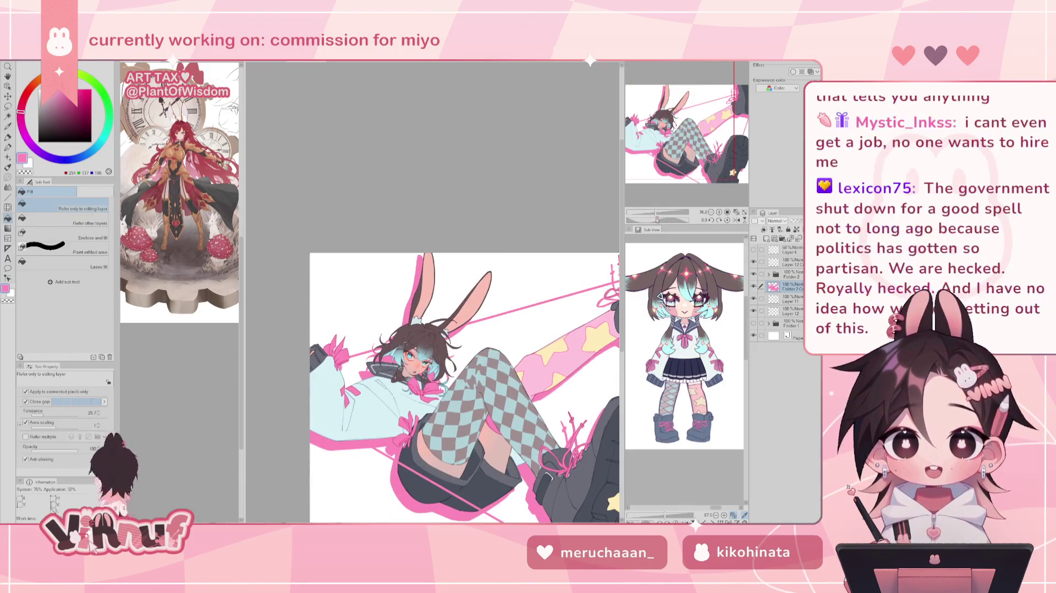
key("ctrl+plus")
scroll(433, 375, "down", 1)
scroll(659, 212, "down", 1)
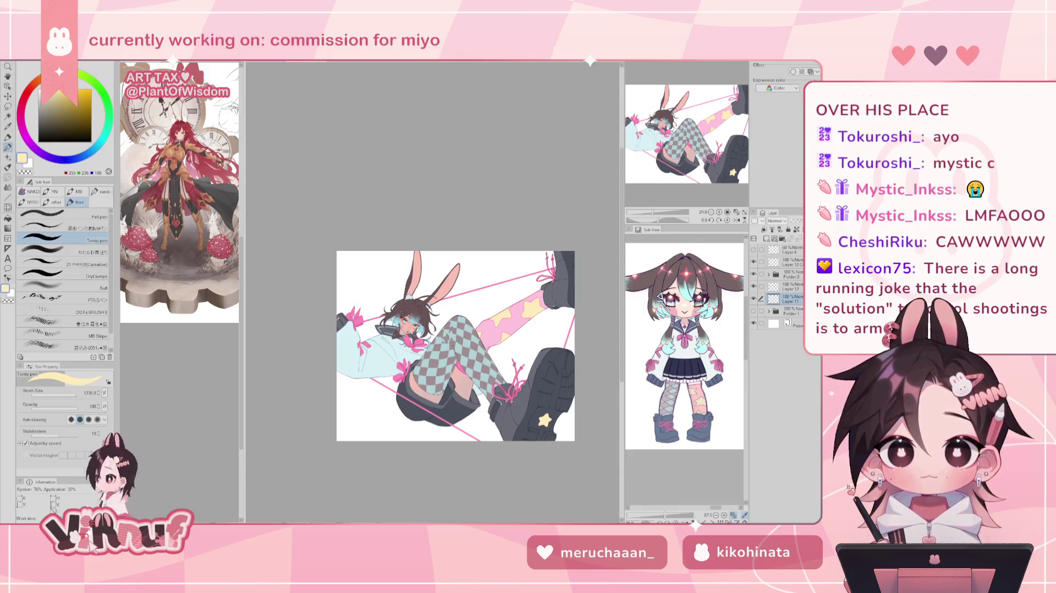
Step: Zoom in on the character's upper body and switch the Sub View to the pink ちお reference
left_click_drag(653, 212, 655, 212)
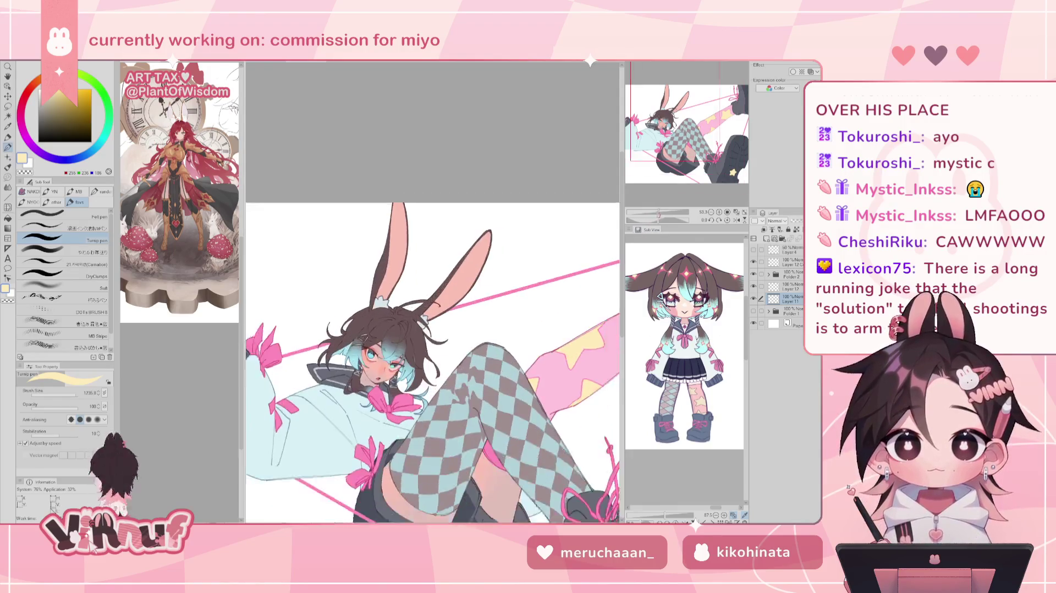
left_click_drag(700, 165, 709, 172)
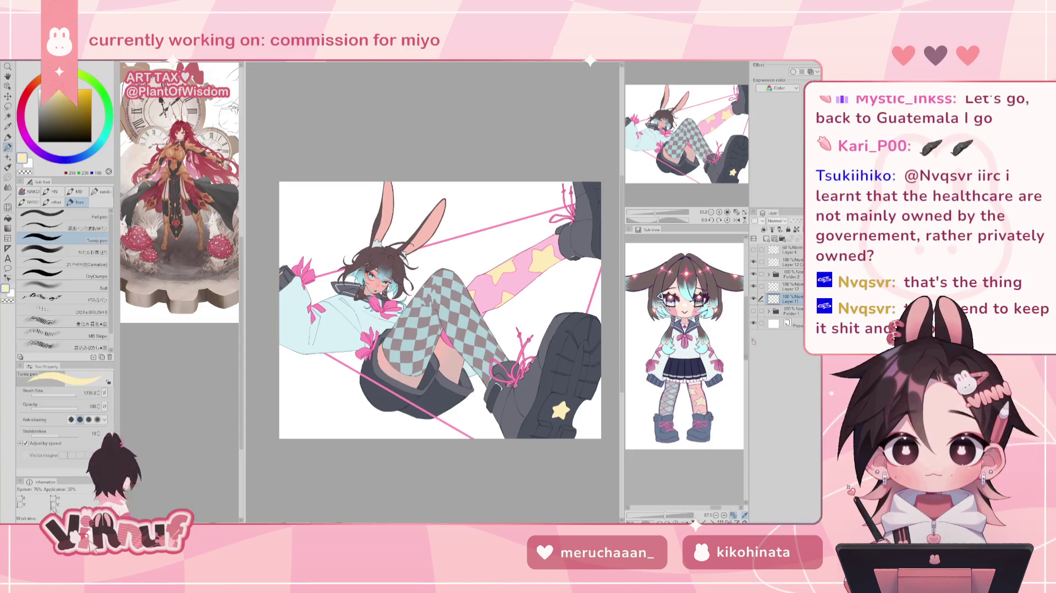
left_click_drag(716, 512, 676, 506)
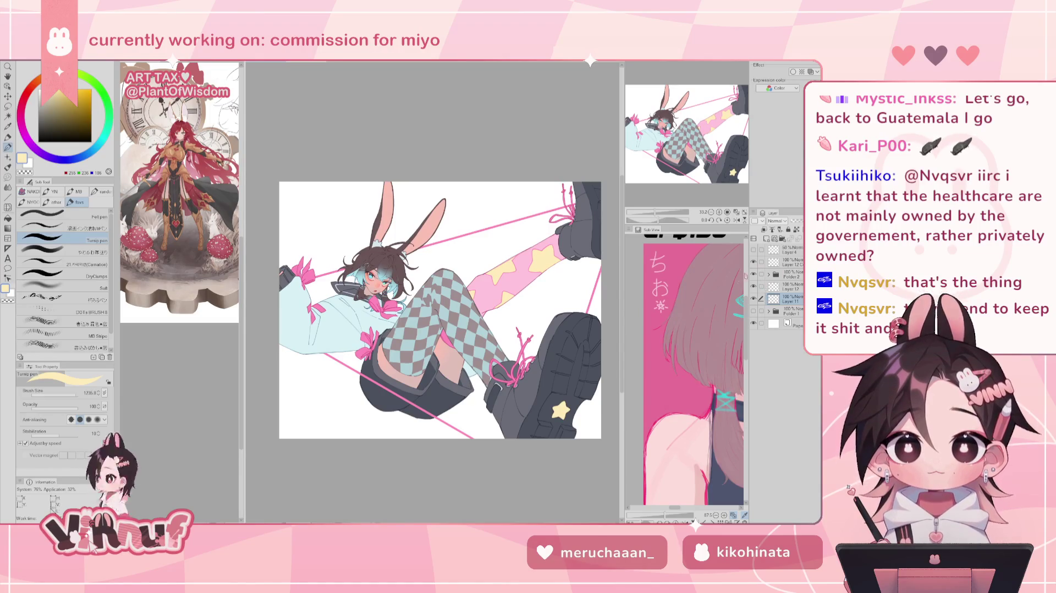
Step: Switch to a different brush and set pink as the drawing colour
left_click_drag(687, 359, 689, 333)
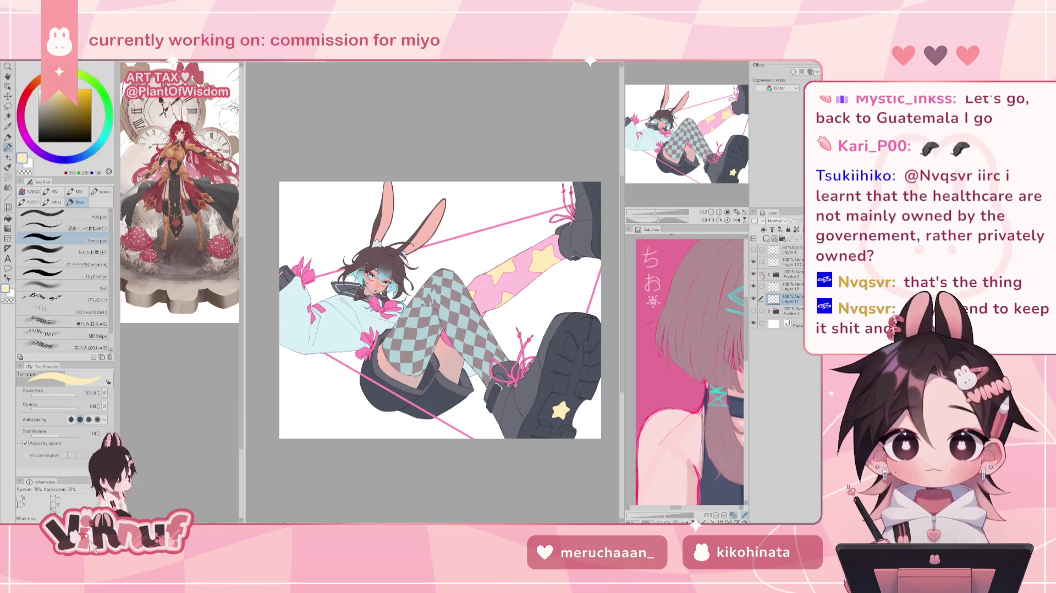
left_click(60, 251)
left_click(306, 275, "alt")
left_click_drag(67, 394, 63, 396)
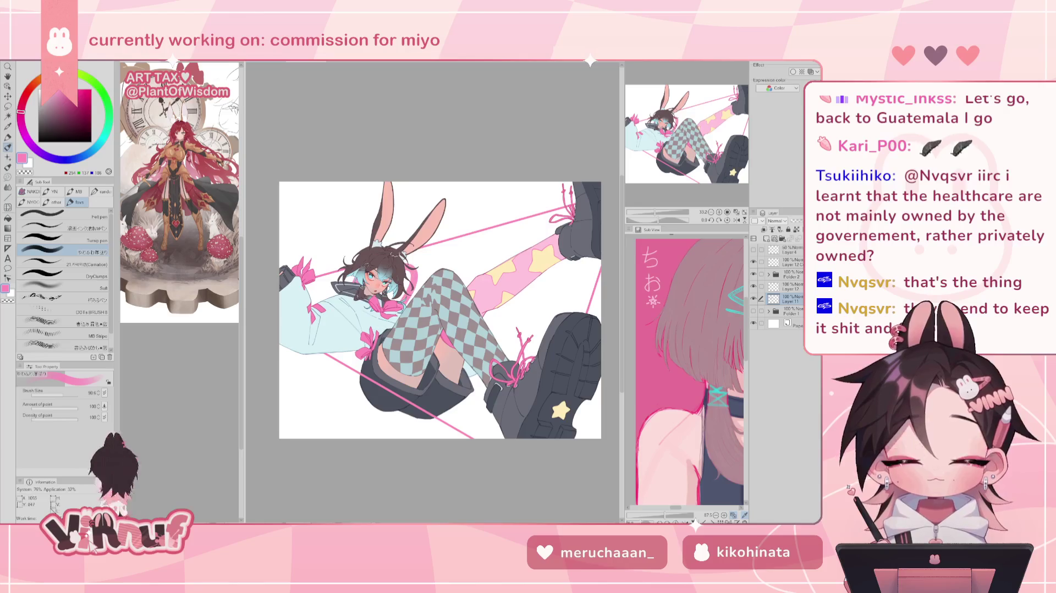
Step: Sketch and undo several trial pink lettering strokes around the bunny's head
mouse_move(330, 254)
left_mouse_down()
mouse_move(427, 201)
mouse_move(360, 259)
left_mouse_up()
left_click_drag(407, 248, 418, 283)
key("ctrl+z")
key("ctrl+z")
key("ctrl+z")
mouse_move(379, 196)
left_mouse_down()
mouse_move(360, 256)
mouse_move(414, 303)
left_mouse_up()
key("ctrl+z")
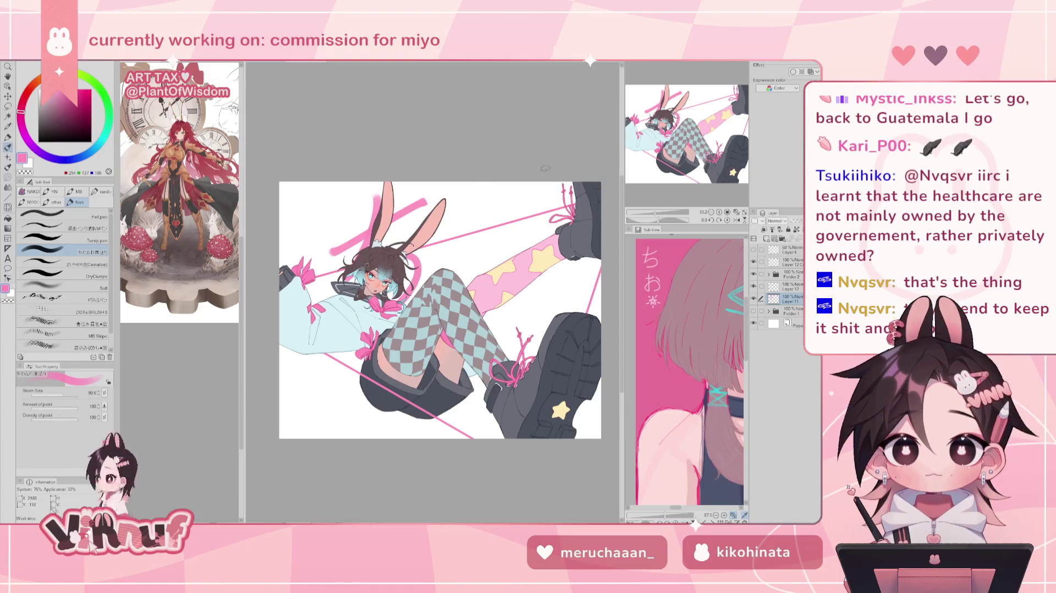
left_click_drag(465, 197, 470, 283)
key("ctrl+z")
left_click_drag(517, 222, 432, 275)
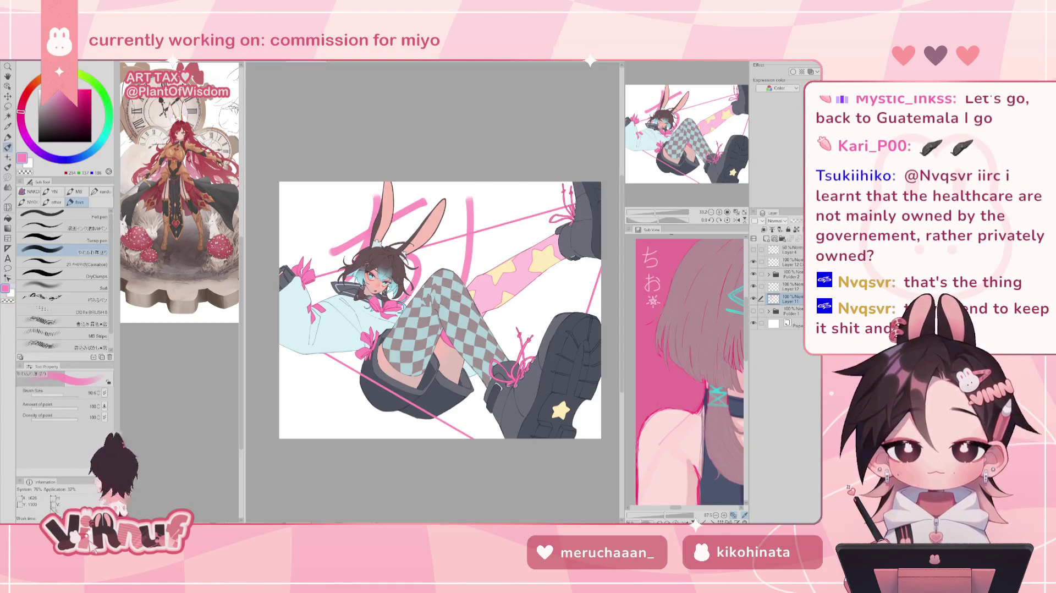
key("ctrl+z")
key("ctrl+z")
left_click_drag(465, 199, 440, 286)
key("ctrl+z")
Step: Sketch a large pink お beside ち, then remove the trial ちお sketch
left_click_drag(466, 198, 512, 275)
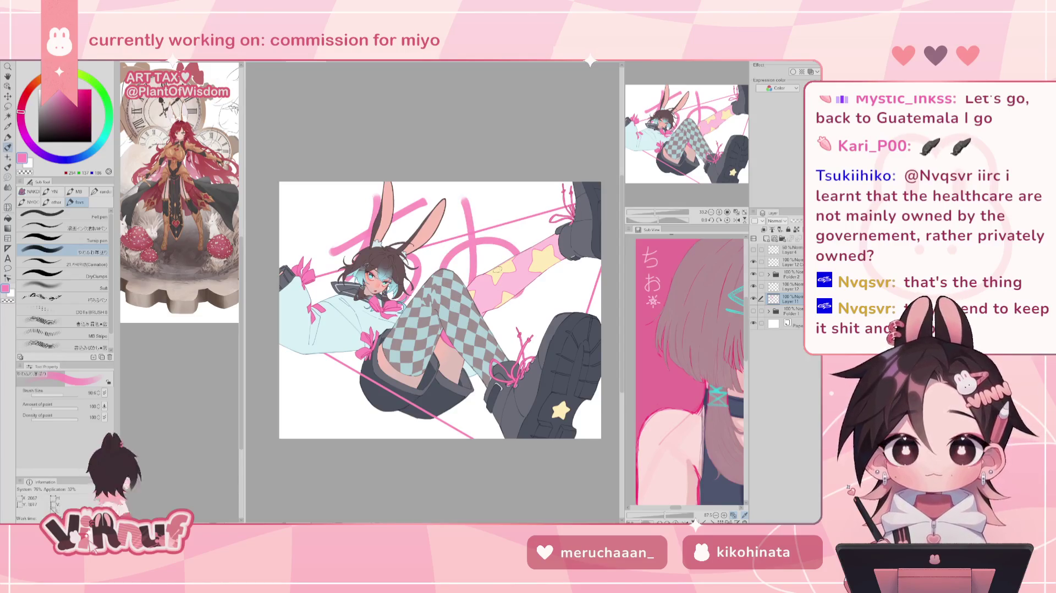
mouse_move(440, 237)
left_mouse_down()
mouse_move(497, 207)
mouse_move(524, 220)
left_mouse_up()
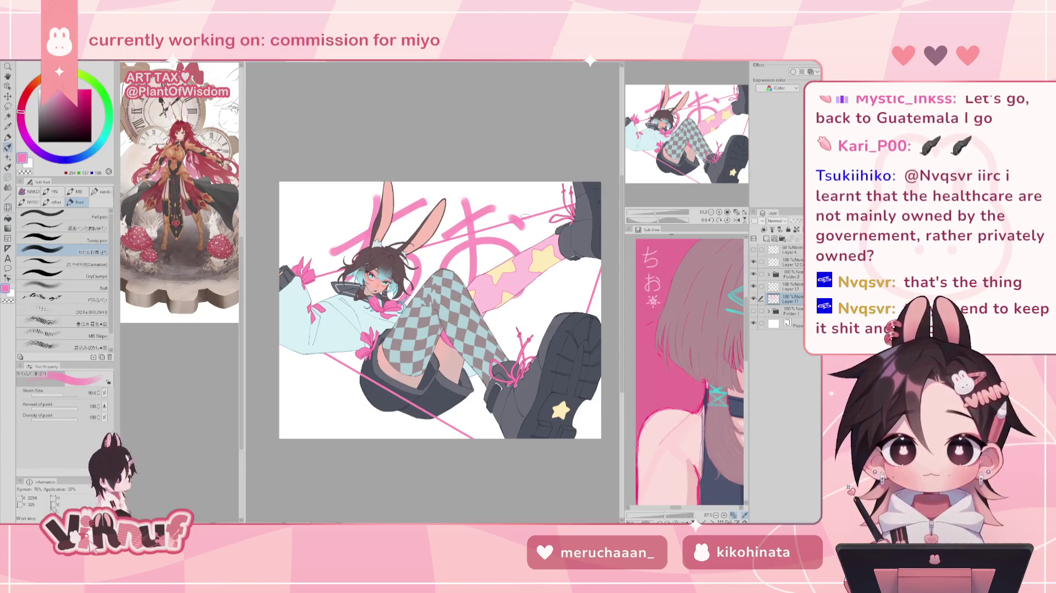
left_click_drag(645, 211, 662, 212)
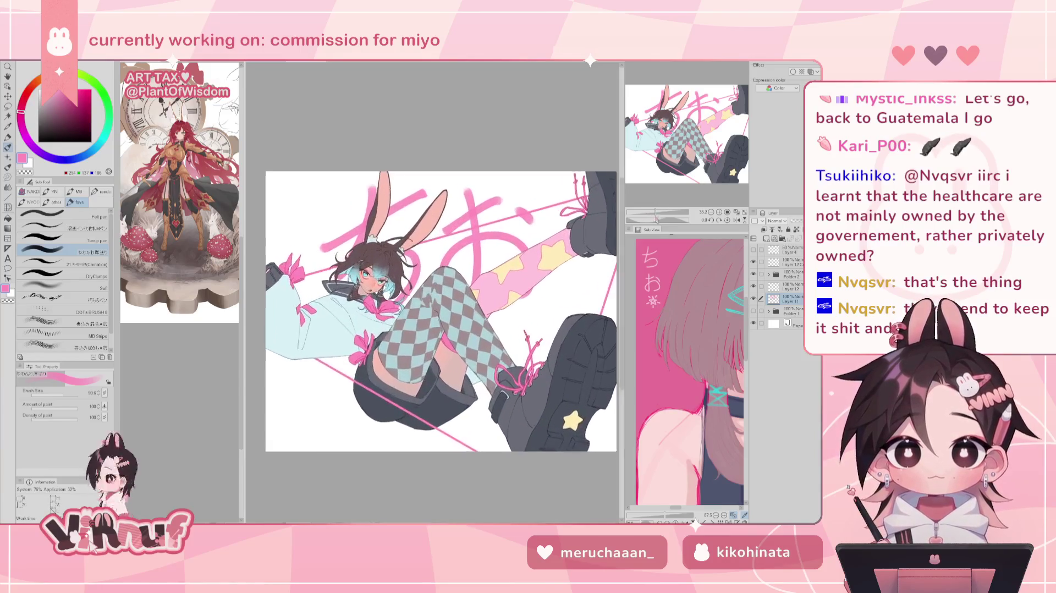
key("ctrl+z")
key("ctrl+z")
key("ctrl+z")
key("ctrl+z")
key("ctrl+z")
key("ctrl+z")
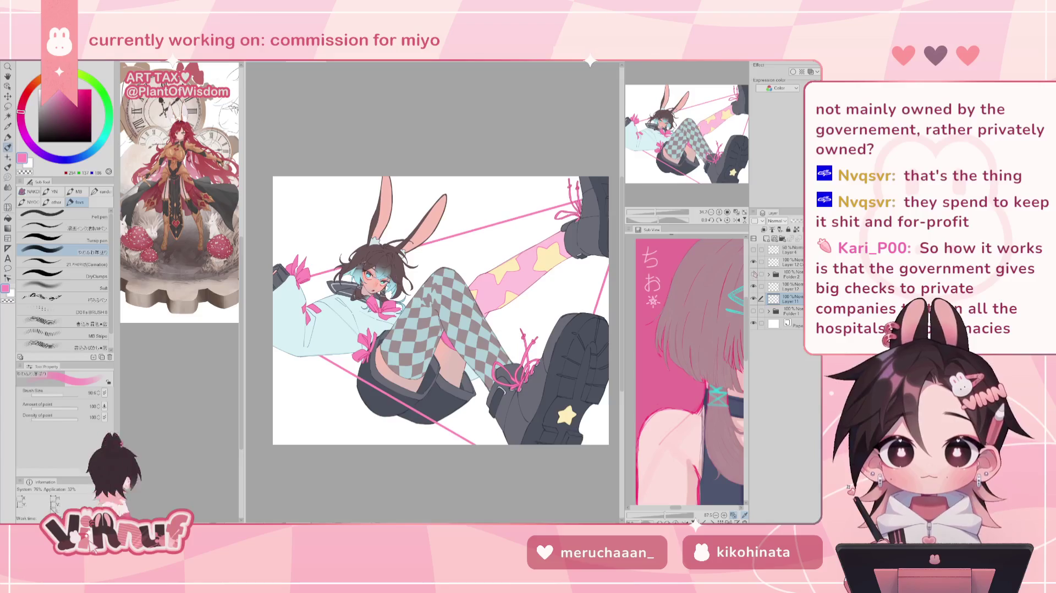
Step: Hide Folder 2's character artwork, test a pink stroke, and enlarge the brush size twice
left_click(753, 274)
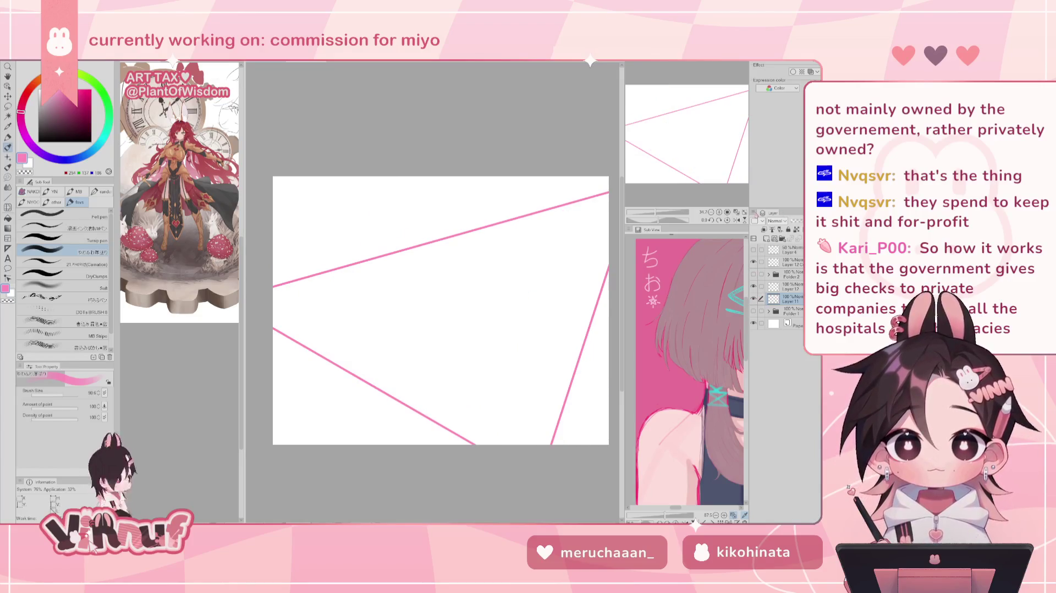
left_click_drag(683, 163, 685, 166)
left_click_drag(342, 310, 444, 216)
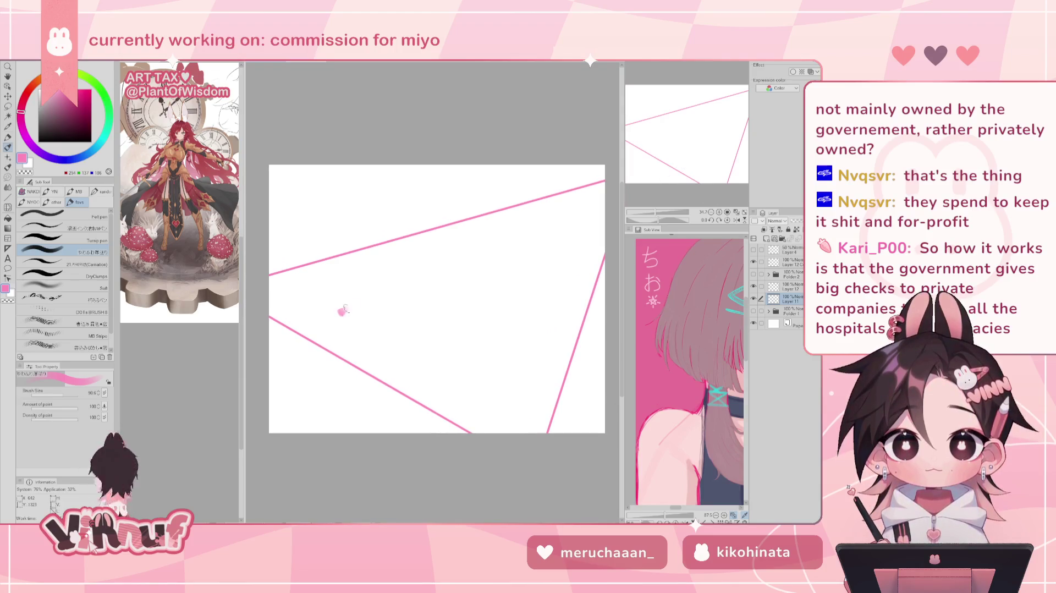
key("ctrl+z")
key("bracketright")
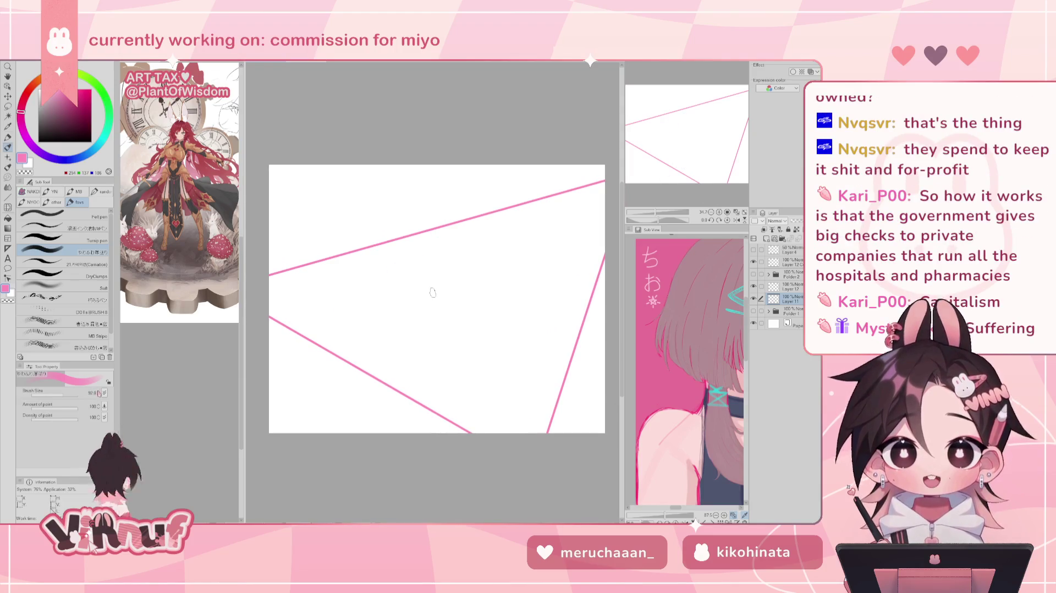
key("bracketright")
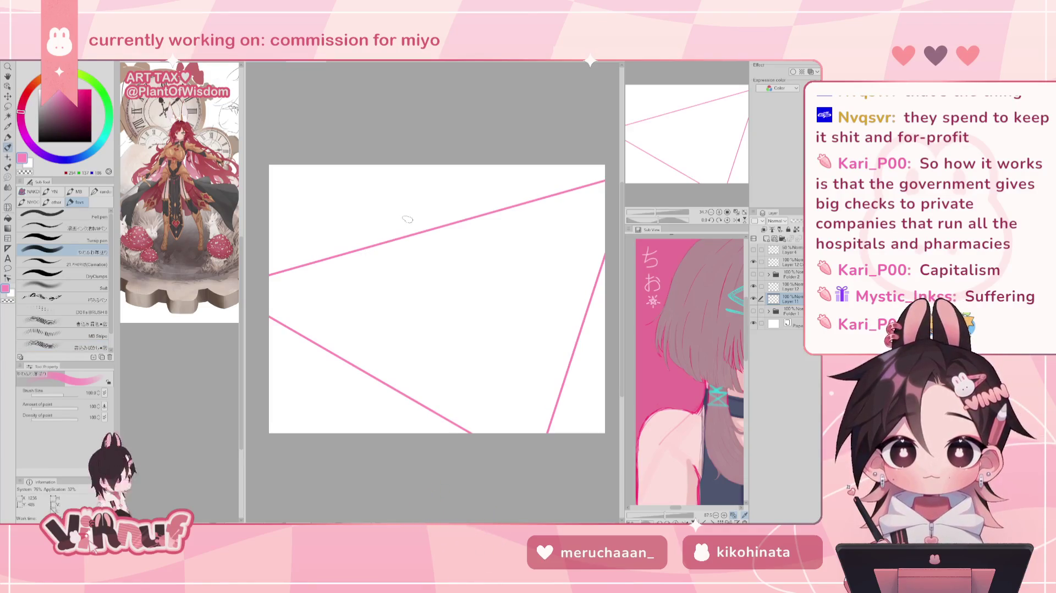
left_click_drag(373, 200, 358, 247)
Step: Brush a large pink ち across the slanted lines, redrawing its top stroke
left_click_drag(365, 206, 440, 308)
key("ctrl+z")
key("ctrl+z")
left_click_drag(348, 251, 438, 206)
left_click_drag(397, 195, 355, 333)
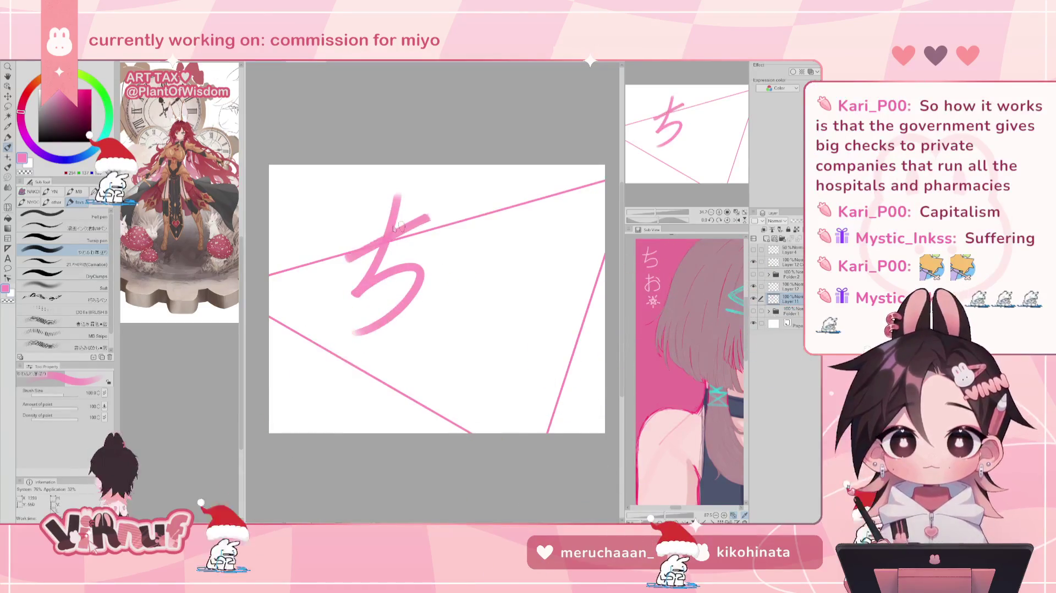
key("ctrl+z")
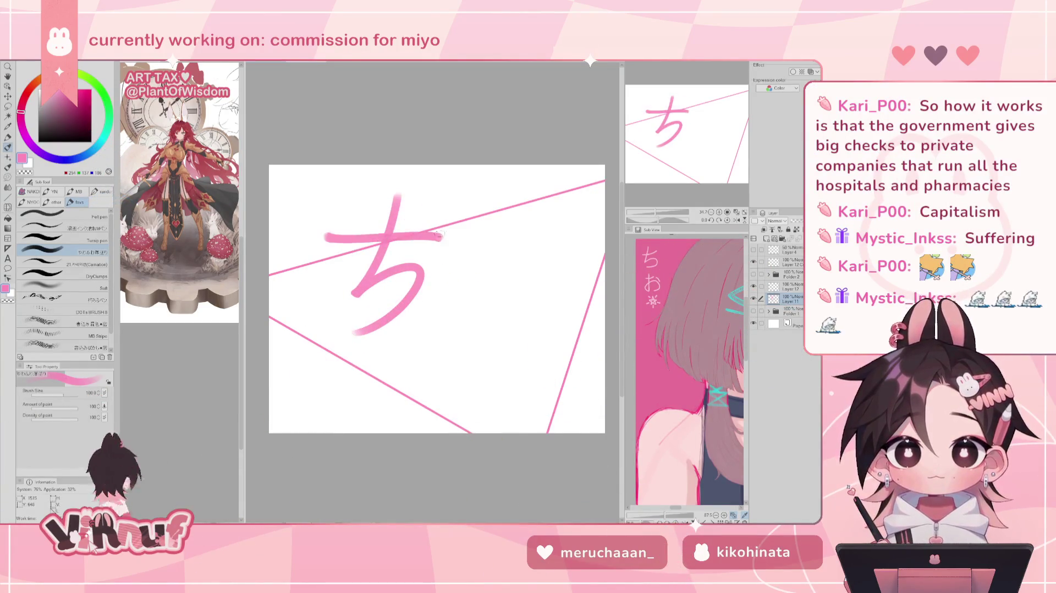
left_click_drag(342, 248, 430, 213)
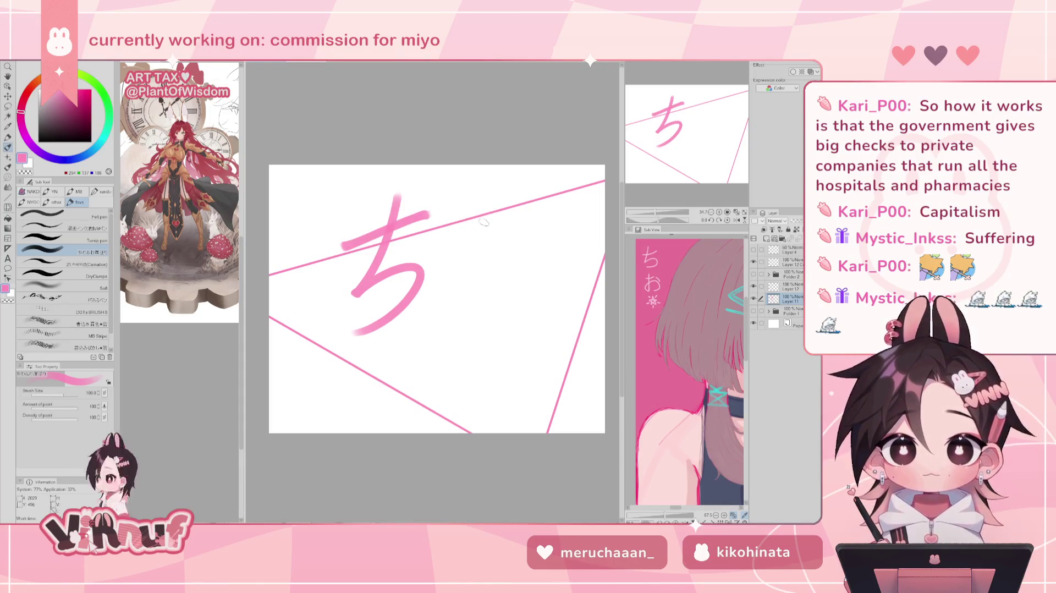
Step: Brush the pink お beside ち with several redos, then show Folder 2 again
key("ctrl+z")
mouse_move(490, 188)
left_mouse_down()
mouse_move(462, 309)
mouse_move(509, 308)
mouse_move(455, 316)
mouse_move(506, 308)
mouse_move(467, 302)
mouse_move(457, 316)
left_mouse_up()
key("ctrl+z")
key("ctrl+z")
key("ctrl+z")
key("ctrl+z")
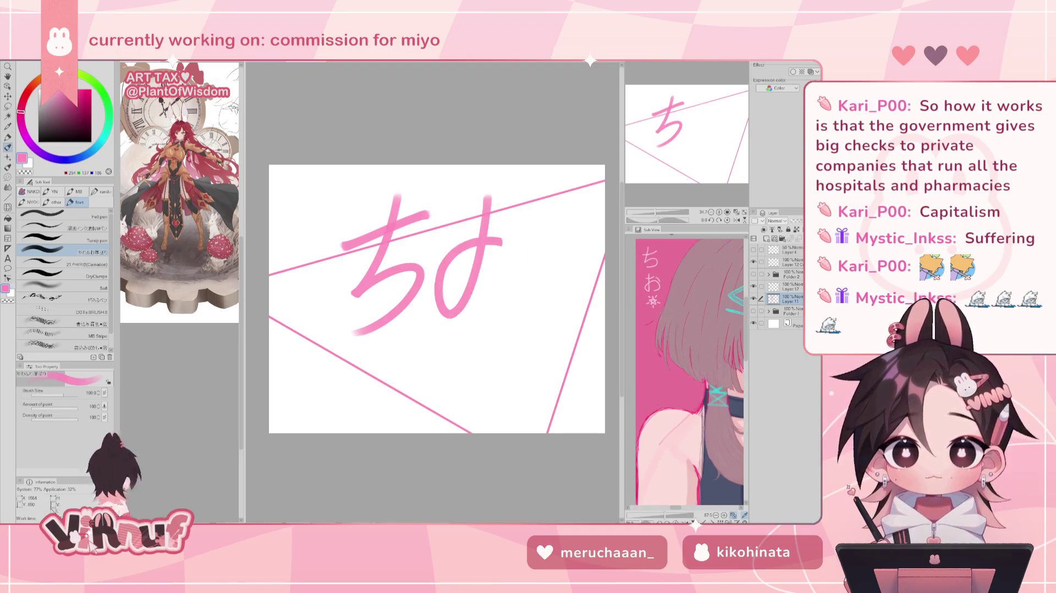
key("ctrl+z")
key("ctrl+z")
left_click_drag(487, 193, 467, 300)
left_click_drag(473, 242, 514, 305)
mouse_move(445, 228)
left_mouse_down()
mouse_move(517, 196)
mouse_move(550, 223)
left_mouse_up()
key("ctrl+z")
key("ctrl+z")
key("ctrl+z")
left_click_drag(447, 231, 520, 197)
left_click_drag(534, 210, 552, 228)
key("ctrl+z")
key("ctrl+z")
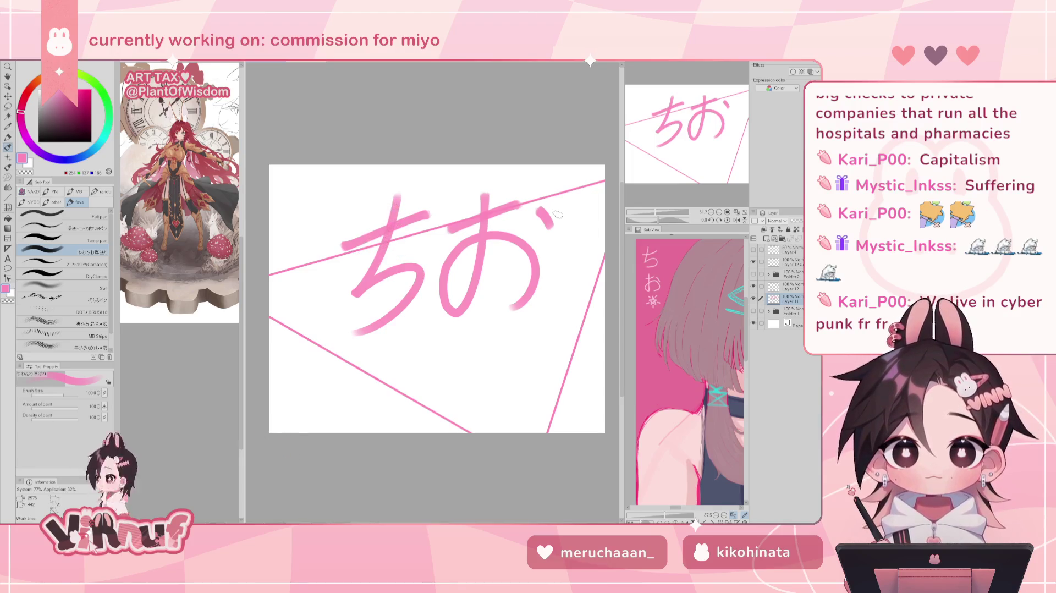
left_click(753, 273)
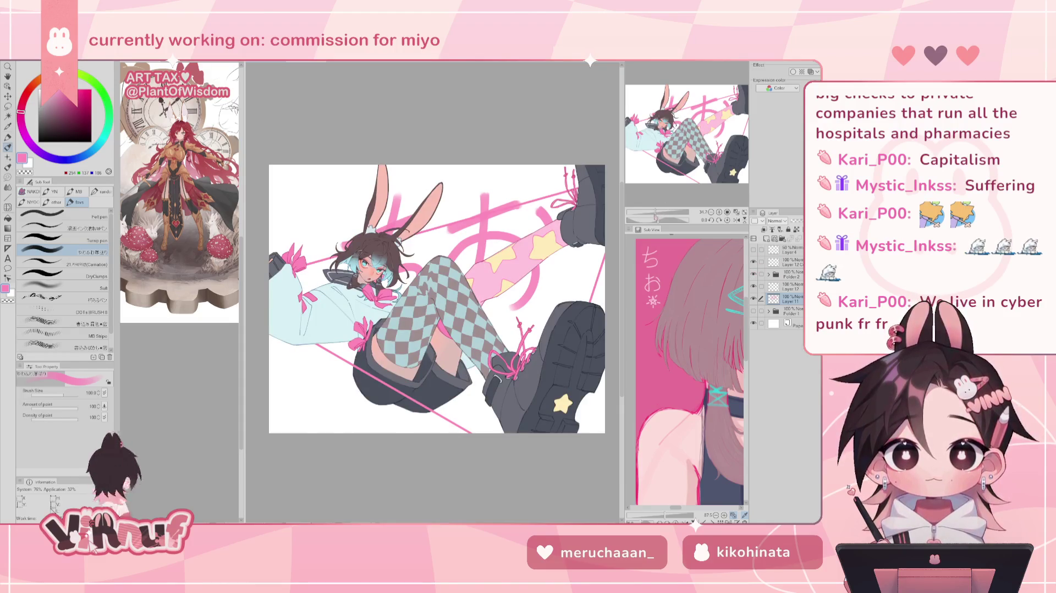
Step: Lasso the pink お lettering and move the kana up and to the left
left_click_drag(662, 212, 658, 212)
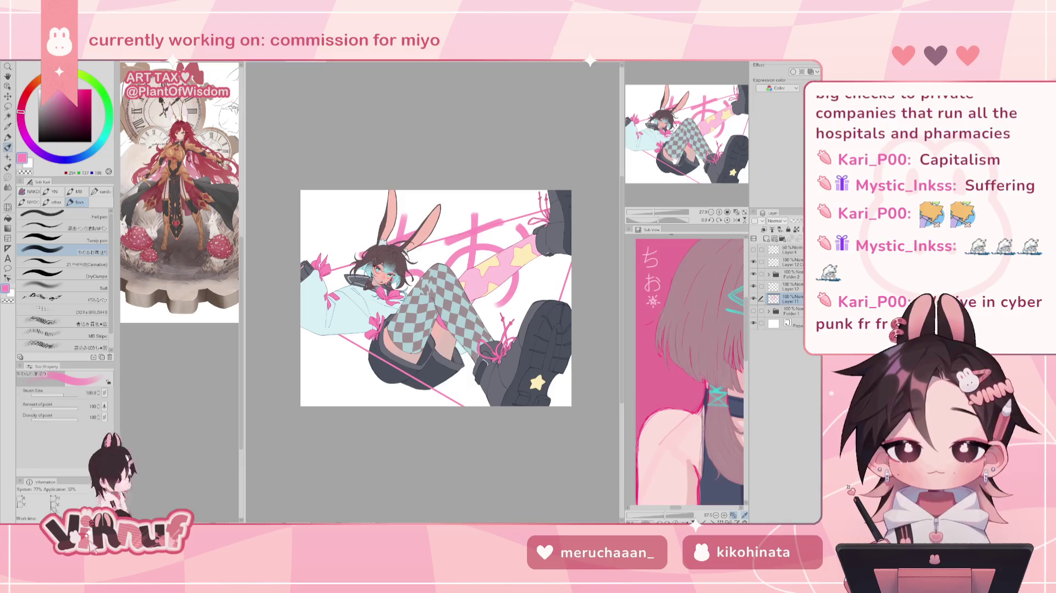
key("m")
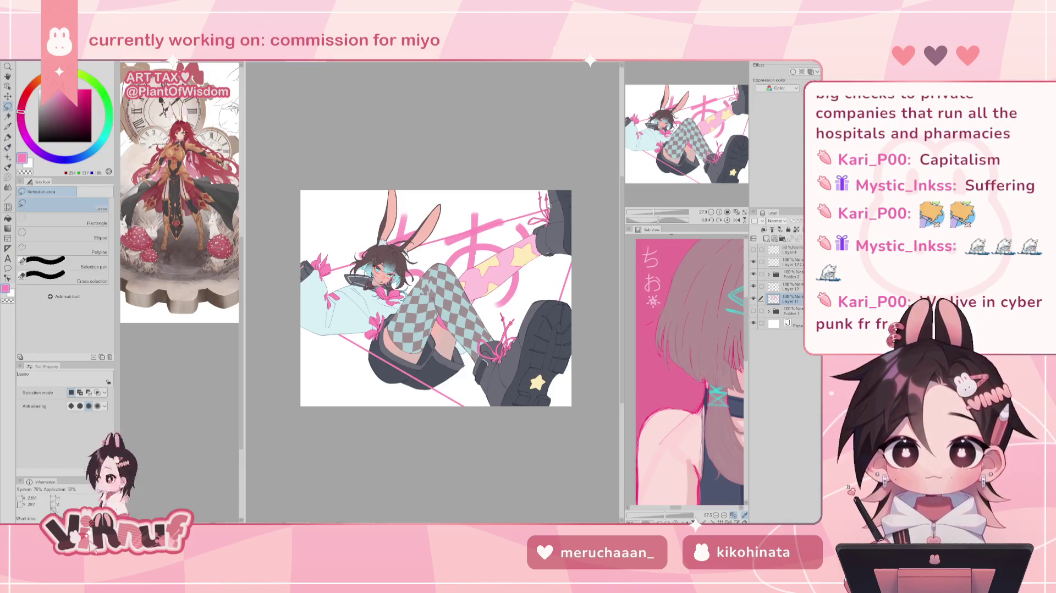
left_click(753, 274)
left_click_drag(476, 193, 547, 231)
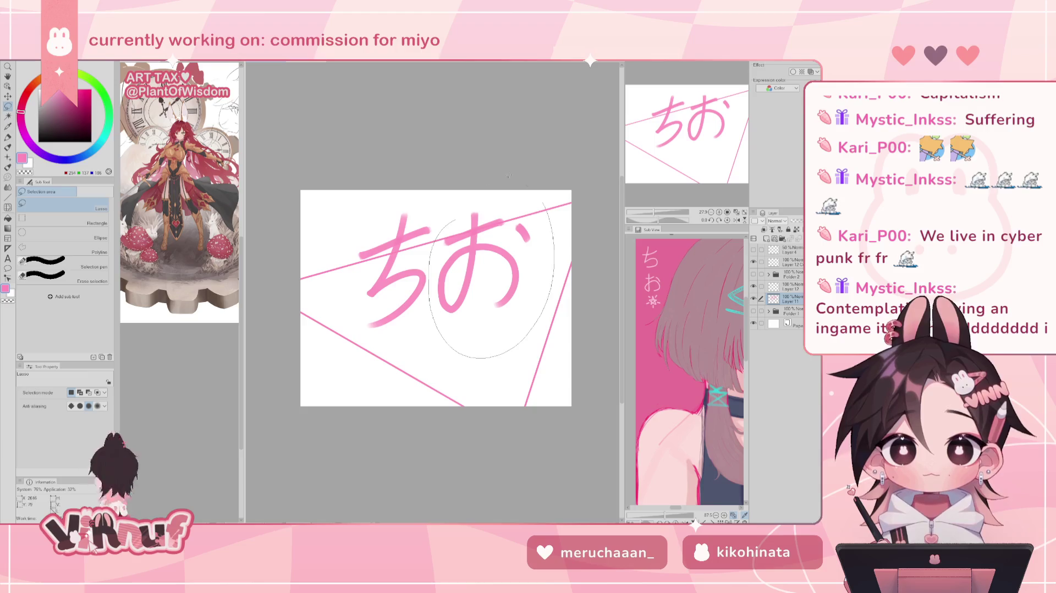
left_click(753, 273)
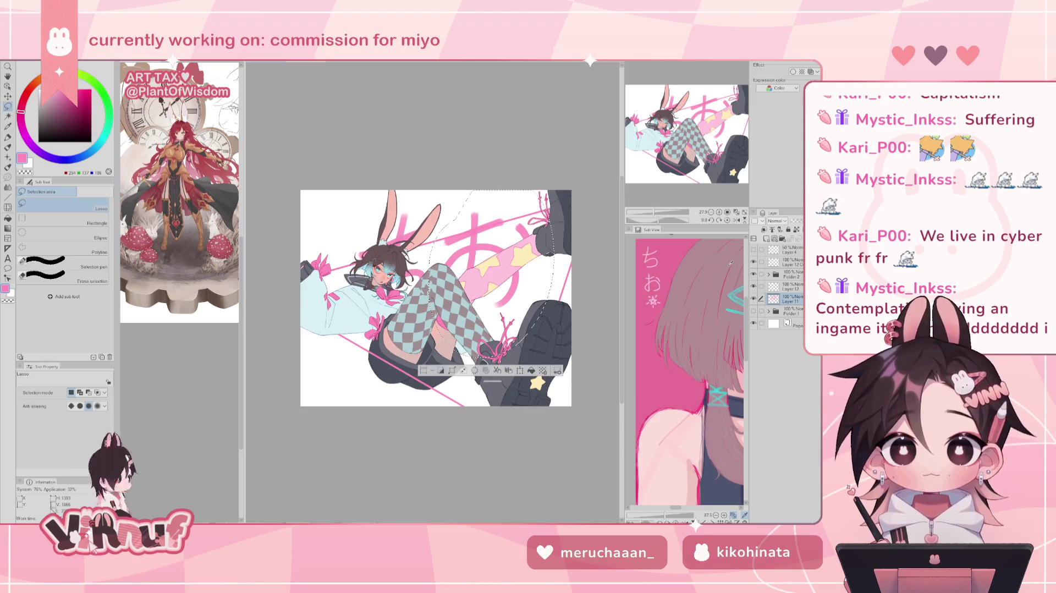
key("k")
mouse_move(489, 261)
left_mouse_down()
mouse_move(512, 267)
mouse_move(518, 225)
left_mouse_up()
key("ctrl+d")
mouse_move(510, 313)
left_mouse_down()
mouse_move(460, 293)
mouse_move(454, 302)
mouse_move(476, 278)
left_mouse_up()
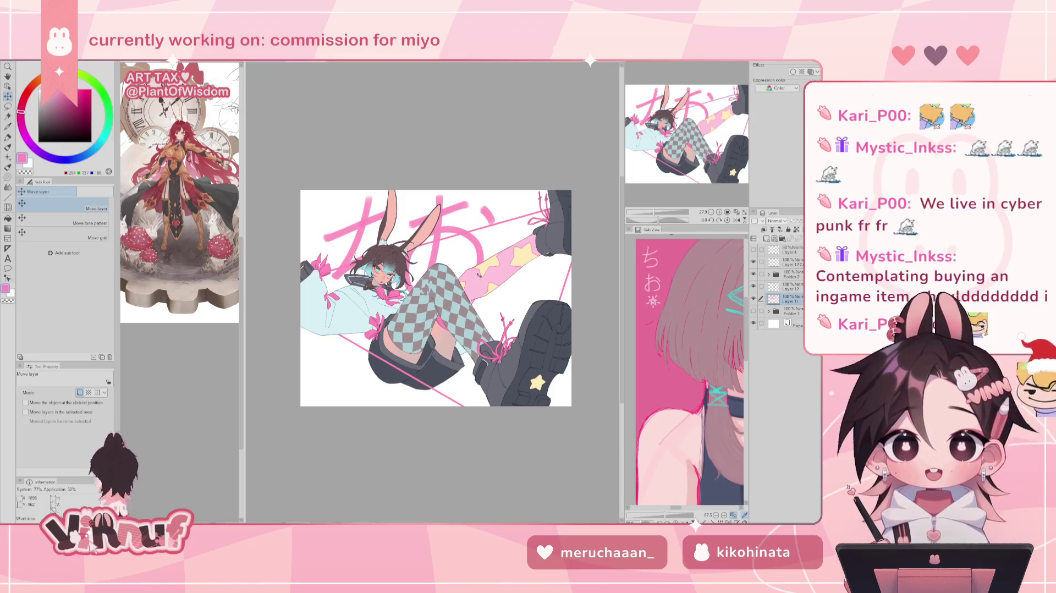
Step: Lasso the kana near the leg and nudge the お strokes left and down
key("m")
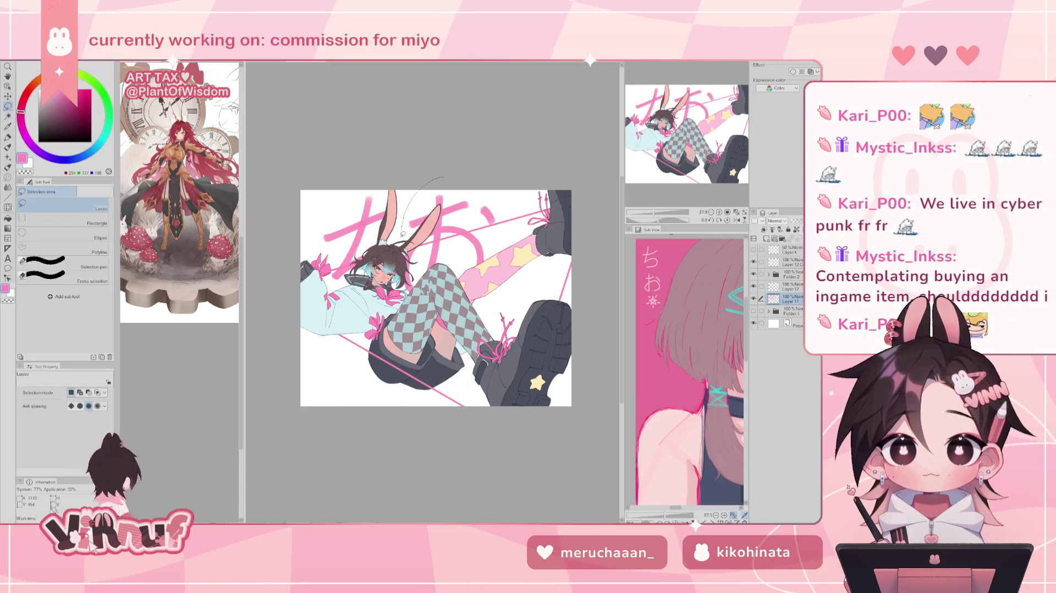
left_click_drag(404, 232, 451, 209)
key("k")
left_click_drag(498, 256, 483, 269)
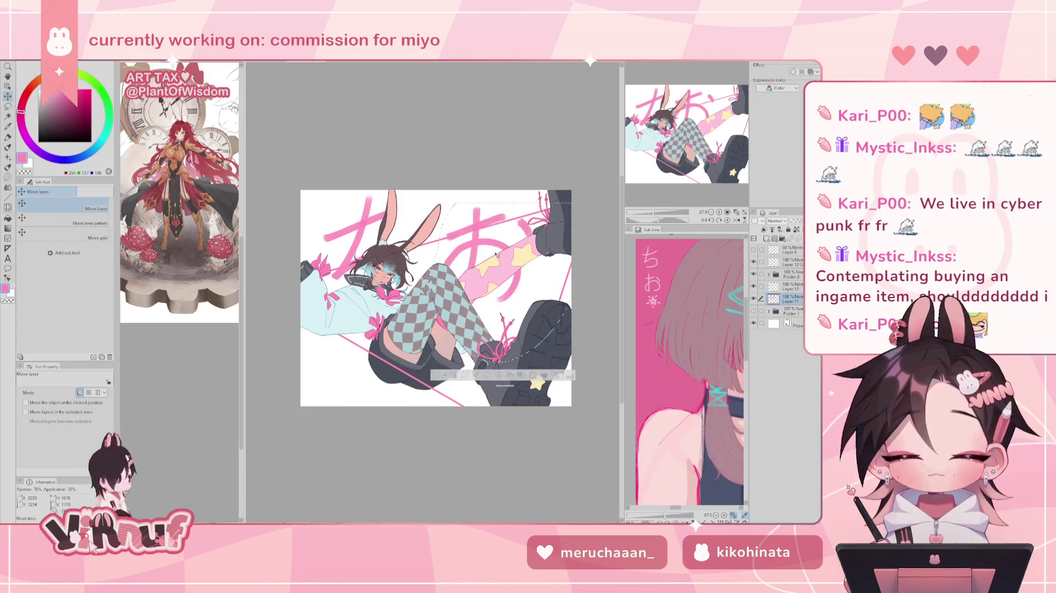
left_click_drag(471, 252, 474, 262)
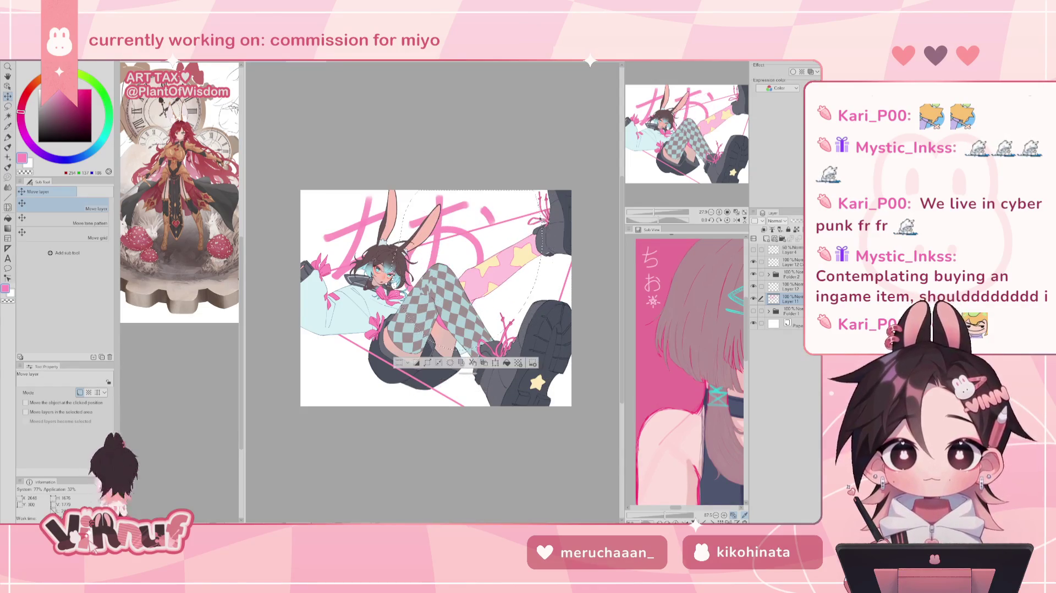
key("ctrl+d")
key("ctrl+t")
left_click_drag(506, 314, 585, 379)
left_click_drag(585, 286, 555, 366)
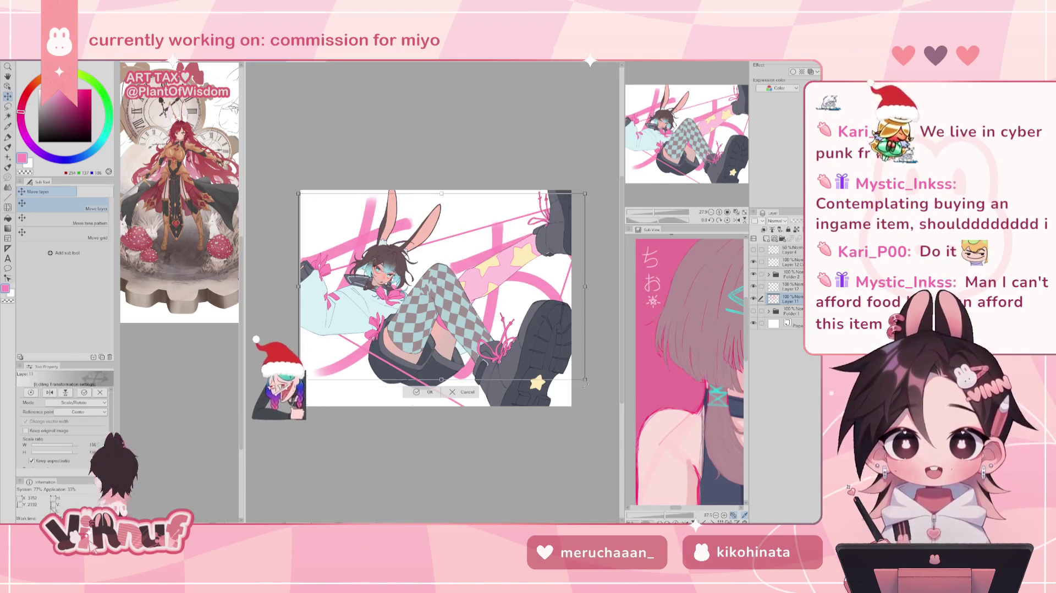
left_click_drag(585, 379, 557, 360)
mouse_move(515, 325)
left_mouse_down()
mouse_move(531, 336)
mouse_move(531, 325)
left_mouse_up()
left_click_drag(524, 175, 577, 233)
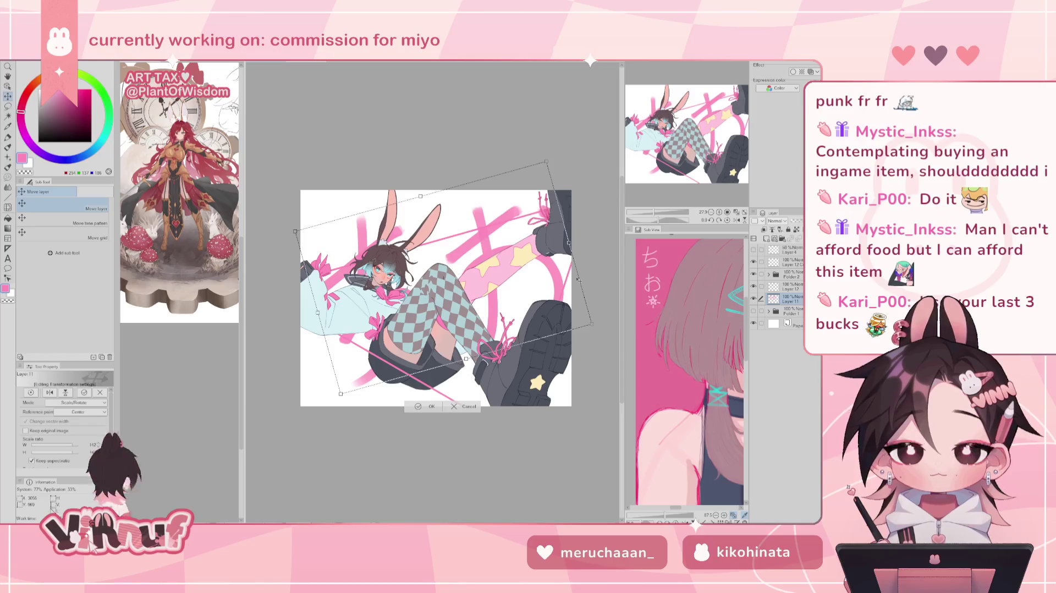
mouse_move(579, 280)
left_mouse_down()
mouse_move(492, 441)
mouse_move(473, 403)
left_mouse_up()
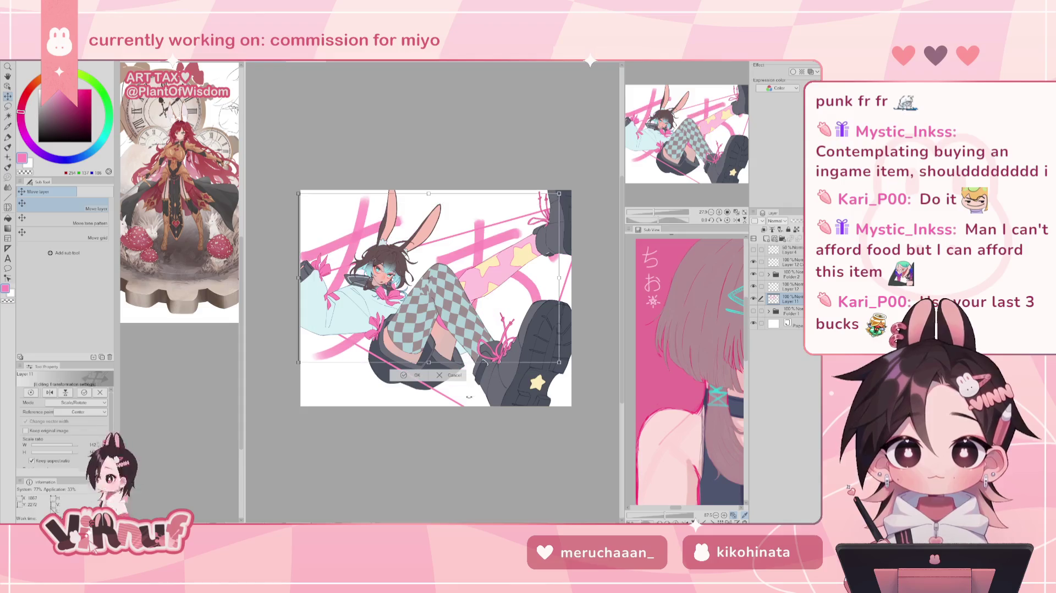
key("Return")
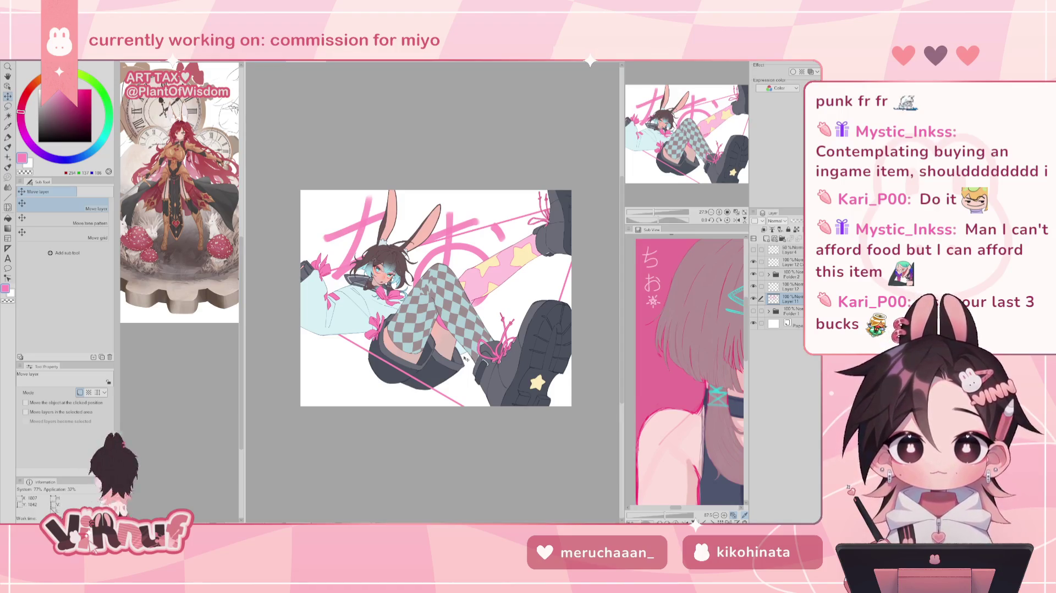
mouse_move(465, 358)
left_mouse_down()
mouse_move(442, 358)
mouse_move(528, 332)
mouse_move(448, 330)
mouse_move(495, 347)
left_mouse_up()
key("ctrl+t")
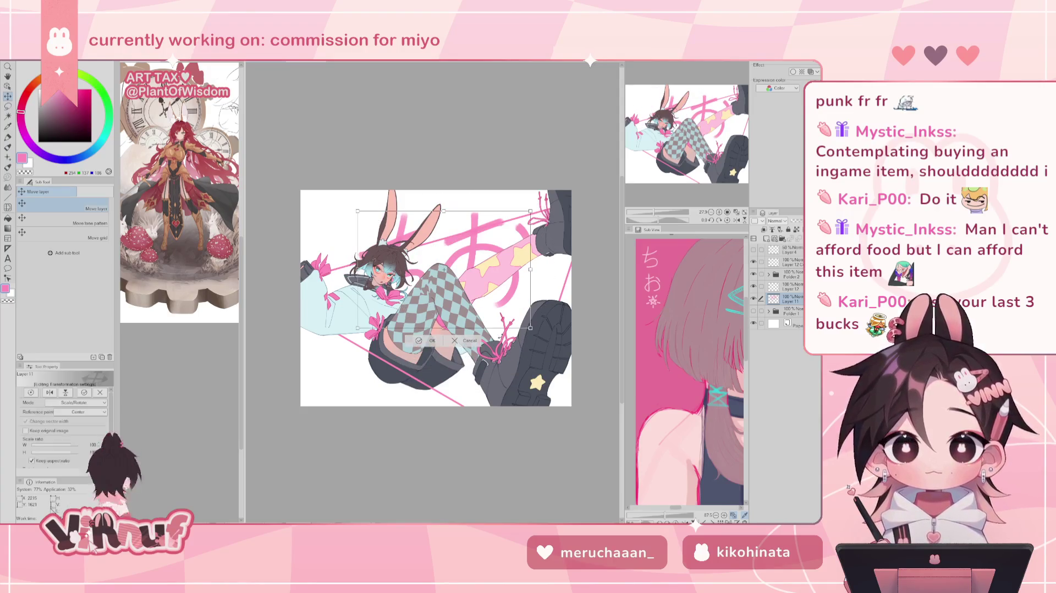
Step: Drag and enlarge the ちお transform box toward the upper right, raising it about 48 px
left_click_drag(424, 312, 473, 275)
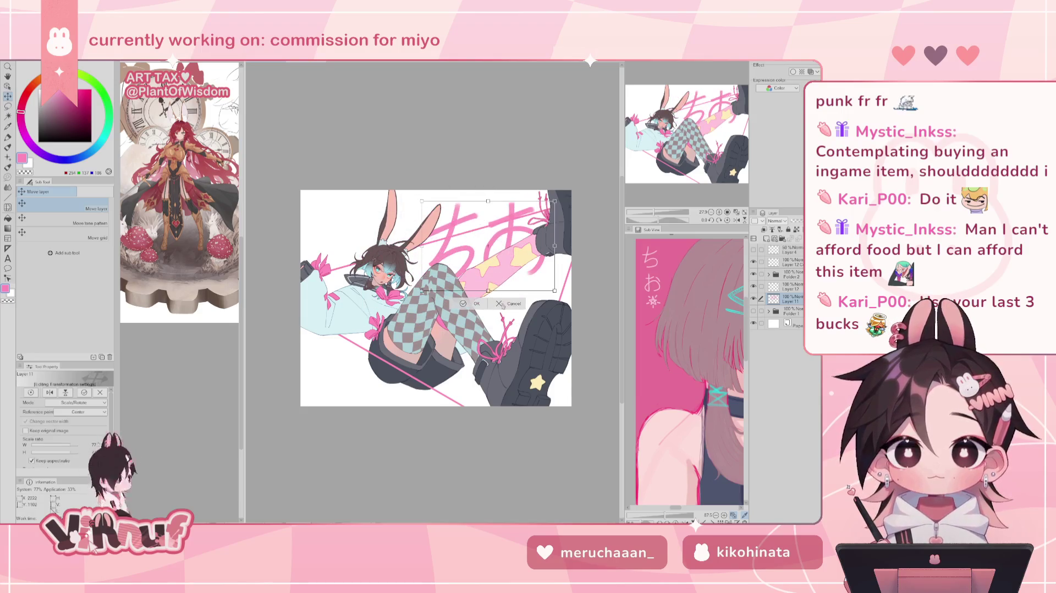
mouse_move(501, 314)
left_mouse_down()
mouse_move(511, 288)
mouse_move(418, 256)
left_mouse_up()
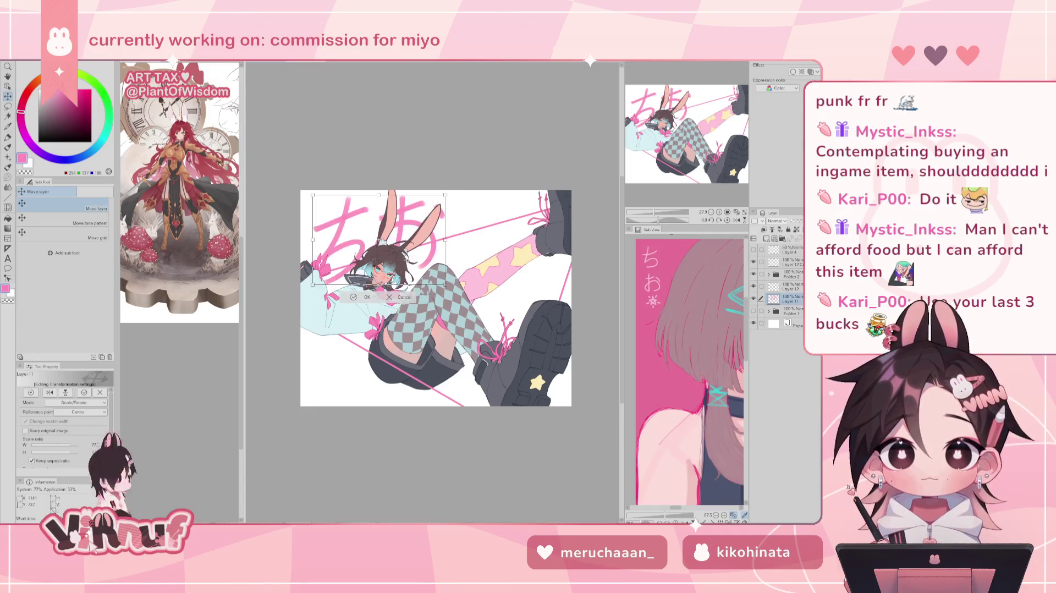
left_click_drag(418, 255, 507, 294)
left_click_drag(481, 244, 494, 329)
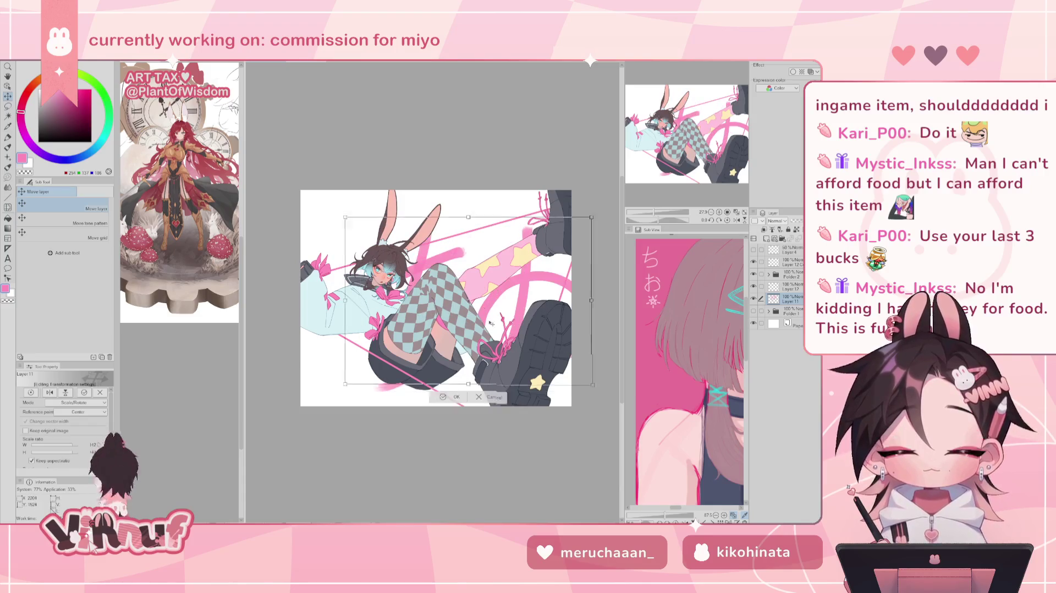
left_click_drag(519, 368, 509, 333)
left_click_drag(459, 369, 455, 342)
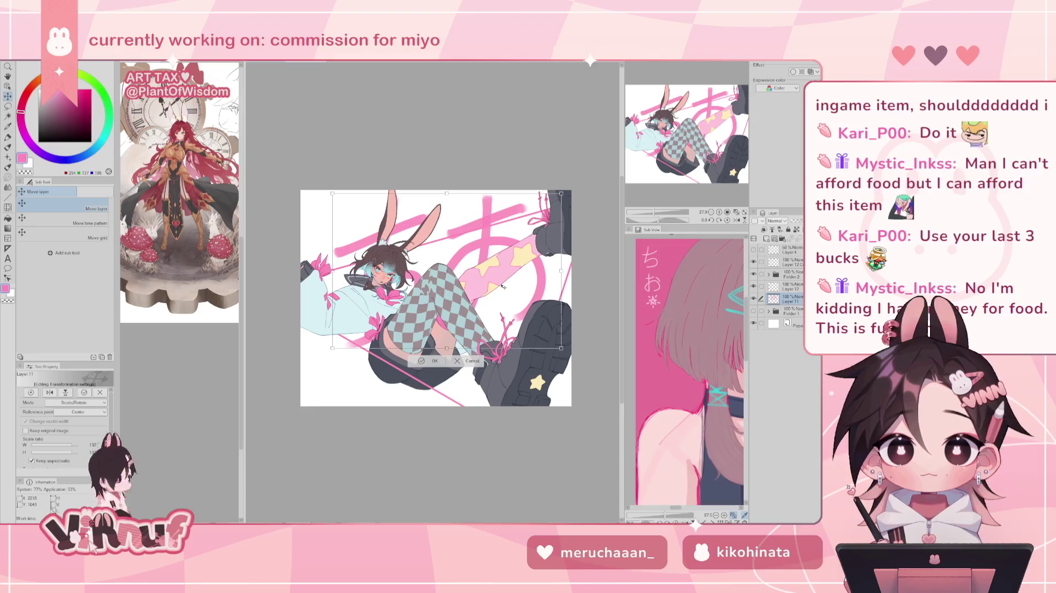
Step: Fine-tune the lettering scale to about 126%, shift it 16 px left, and flip the view to check
left_click_drag(502, 286, 486, 304)
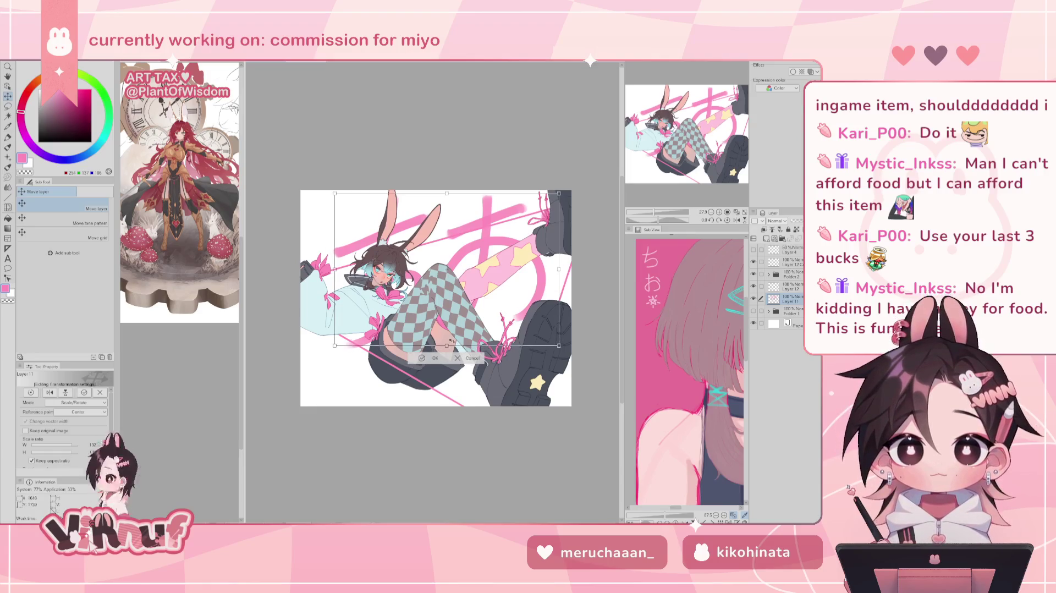
mouse_move(418, 348)
left_mouse_down()
mouse_move(498, 319)
mouse_move(534, 281)
left_mouse_up()
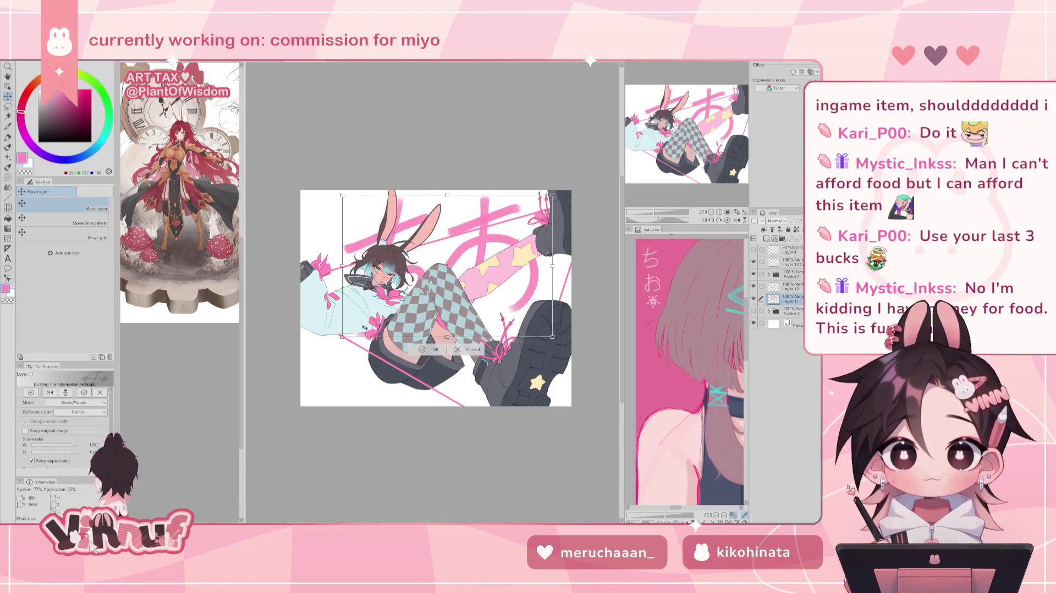
left_click_drag(338, 340, 395, 311)
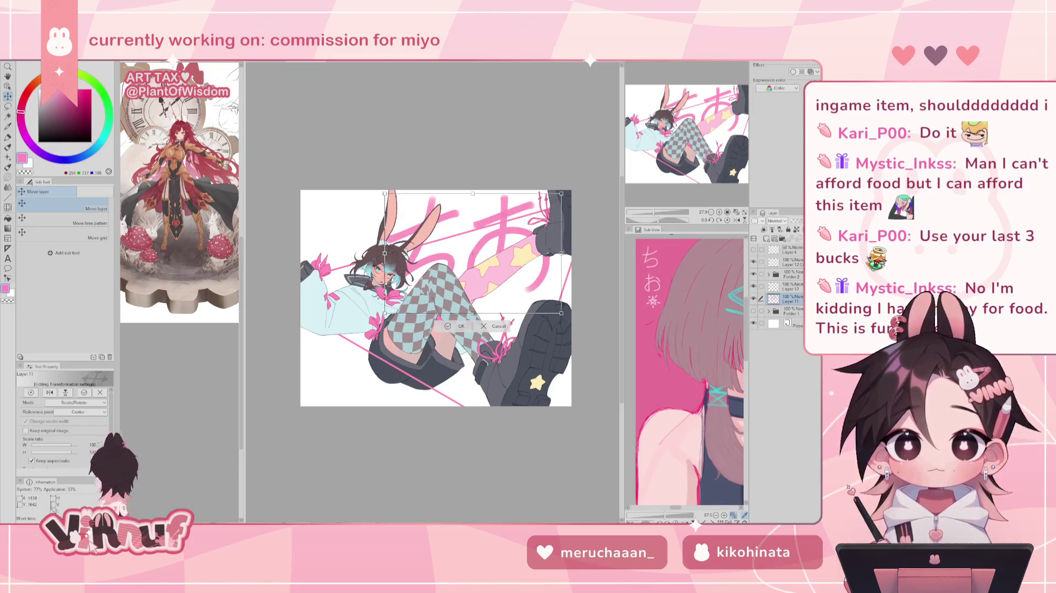
left_click_drag(384, 313, 403, 301)
left_click_drag(512, 286, 503, 287)
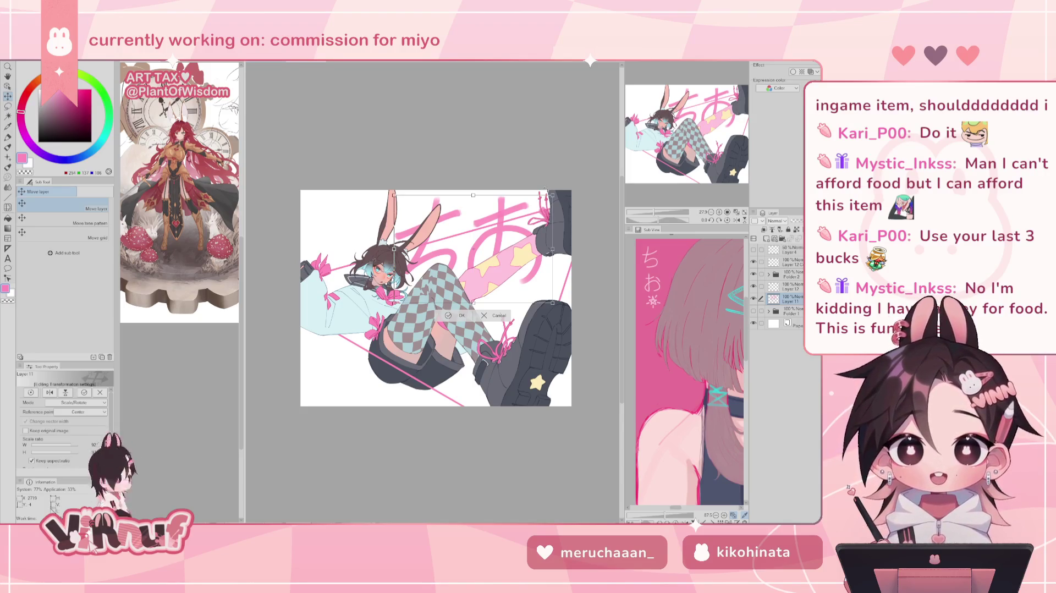
key("h")
key("h")
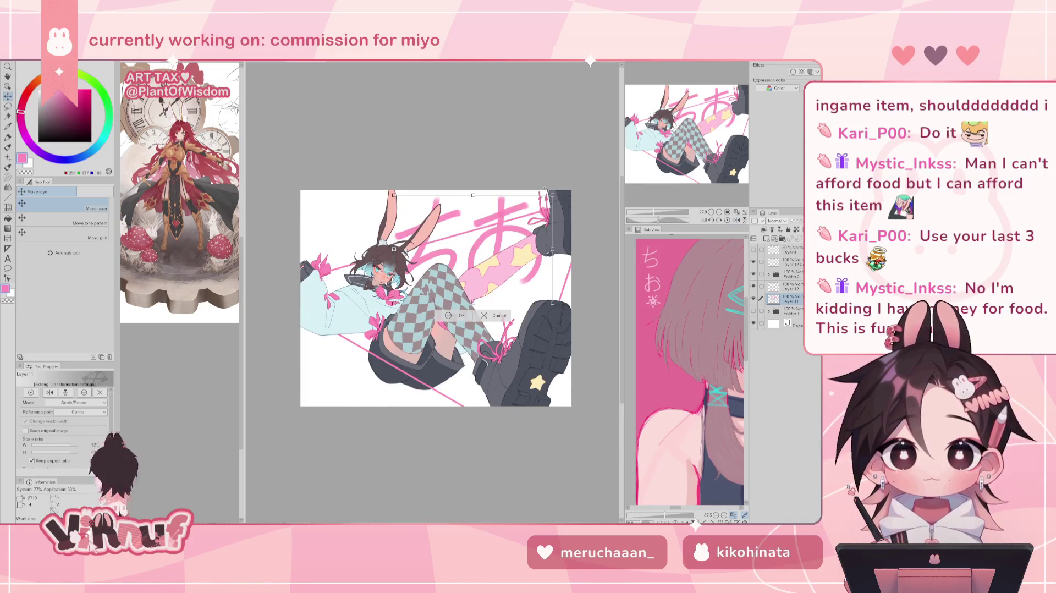
Step: Confirm the transform, then lasso the right-hand お and move it lower
left_click(460, 316)
key("m")
left_click_drag(486, 195, 572, 190)
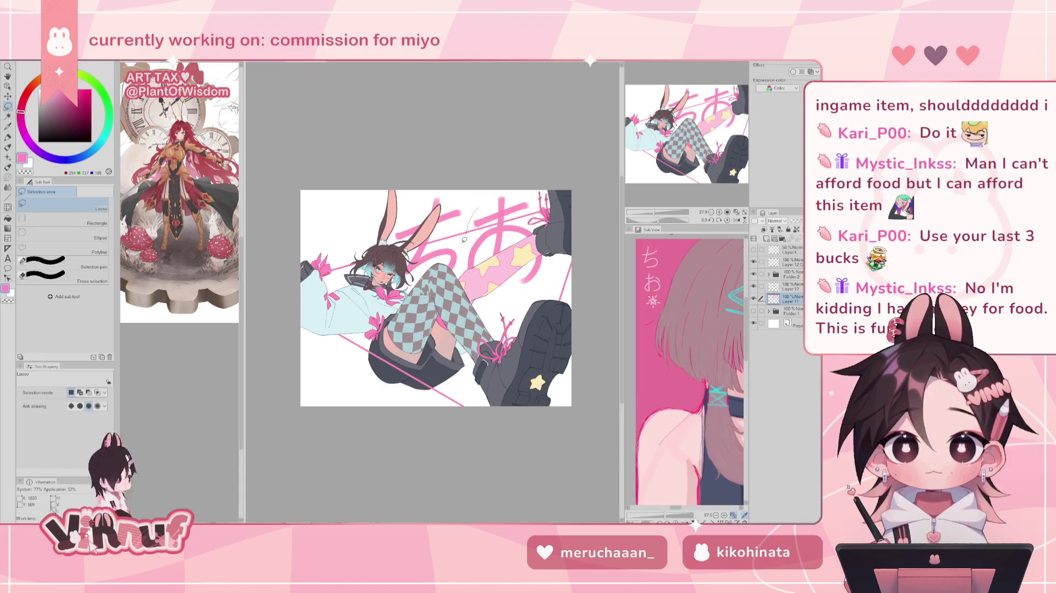
key("k")
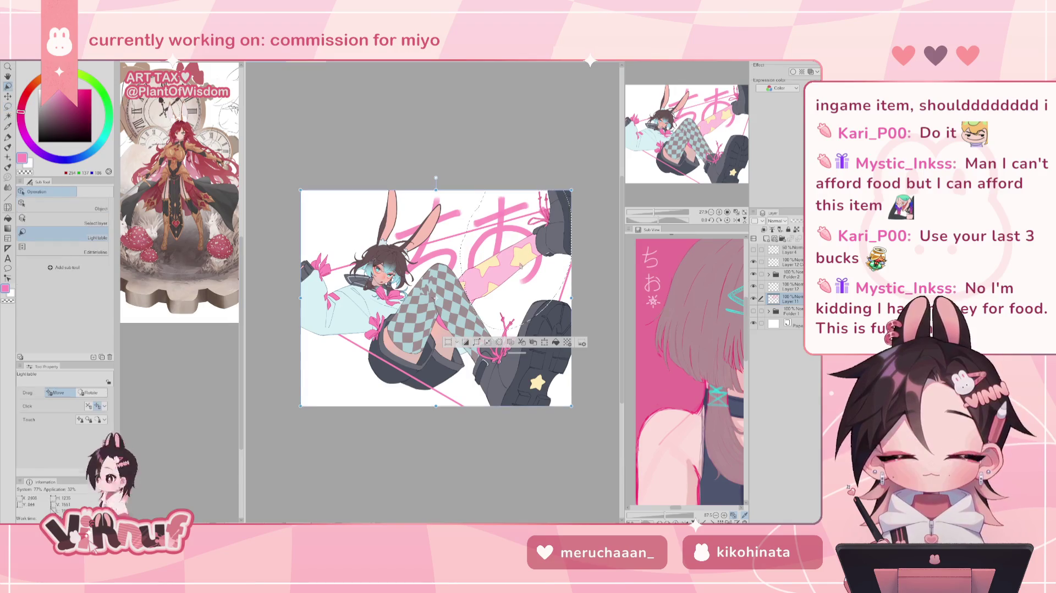
left_click_drag(513, 288, 517, 305)
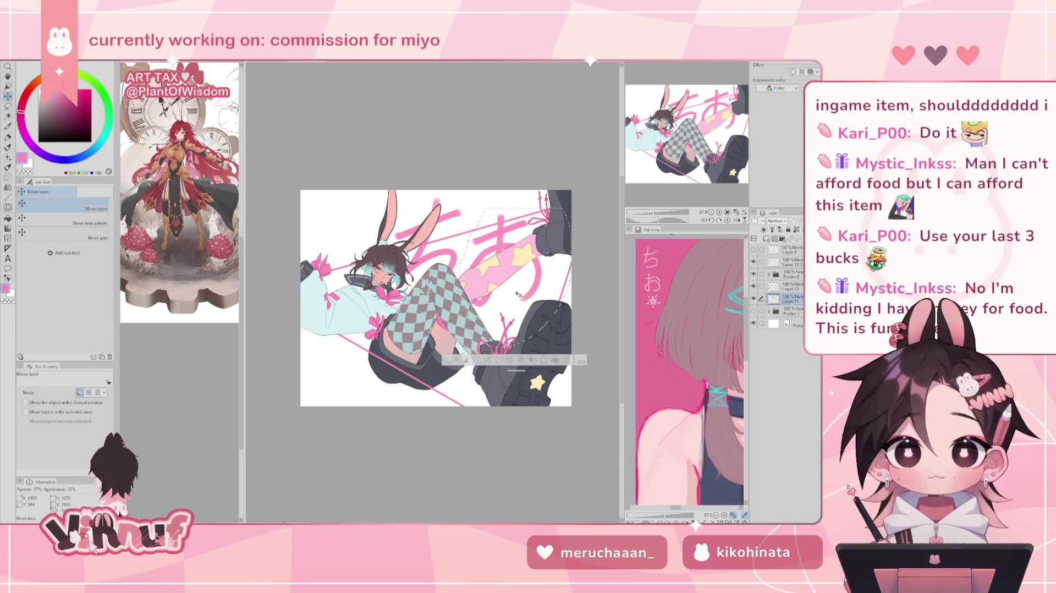
key("ctrl+d")
Step: Scale the lettering to 105% with a slight clockwise rotation, apply it, and hide Folder 2
key("ctrl+t")
left_click_drag(551, 306, 560, 312)
left_click_drag(537, 165, 545, 155)
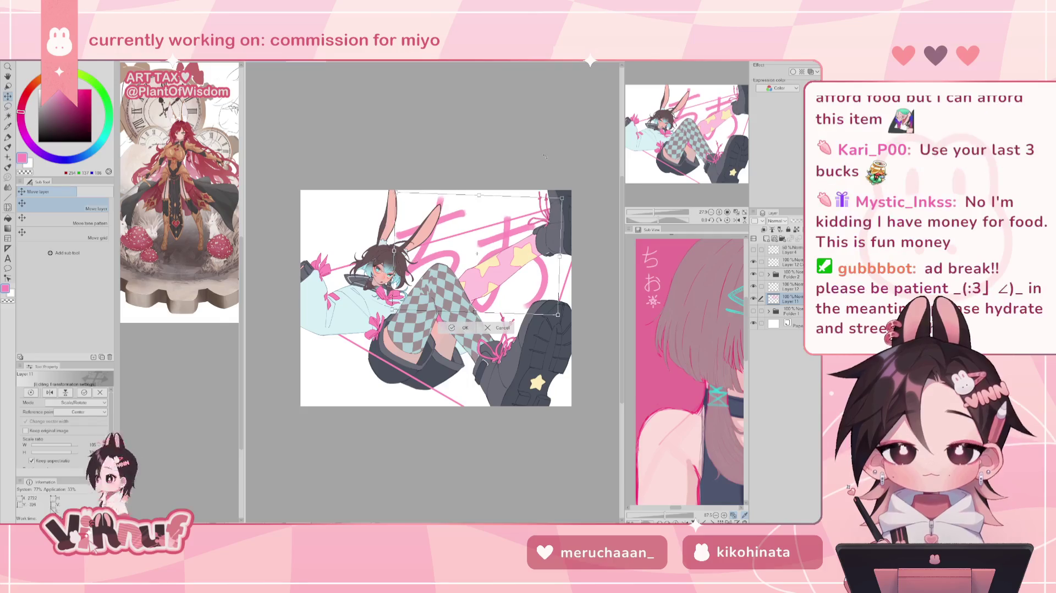
key("Return")
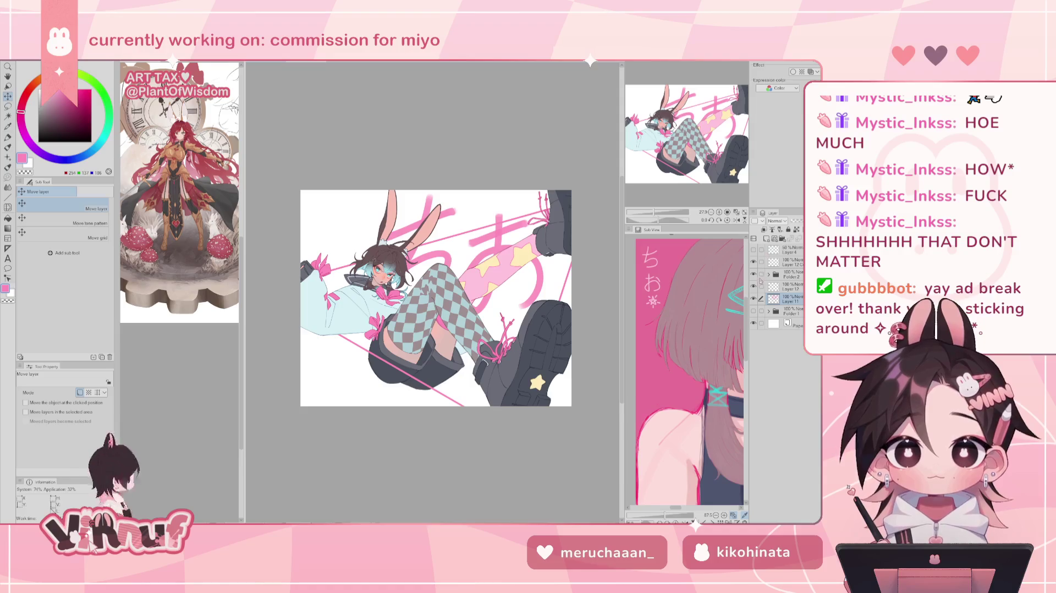
left_click(753, 274)
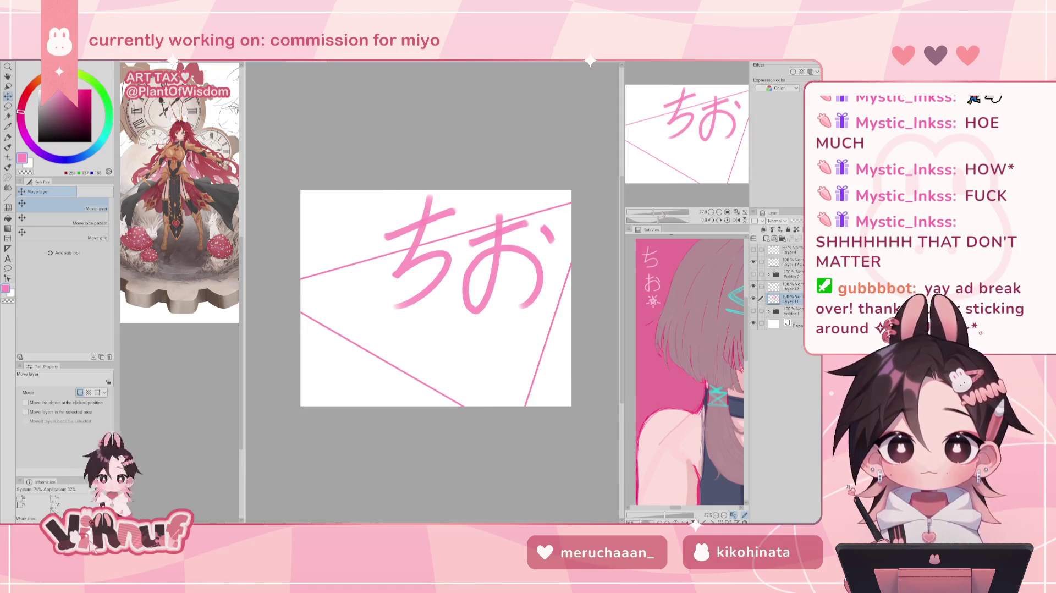
Step: Zoom in close on the pink ち and switch to the pen brush
scroll(688, 146, "up", 3)
left_click_drag(687, 146, 685, 130)
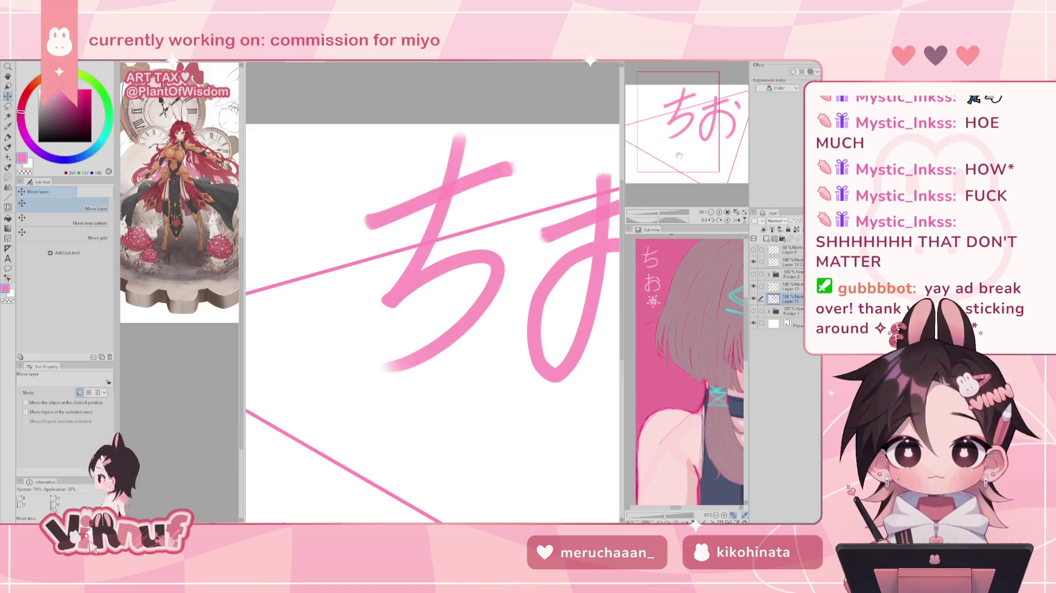
key("b")
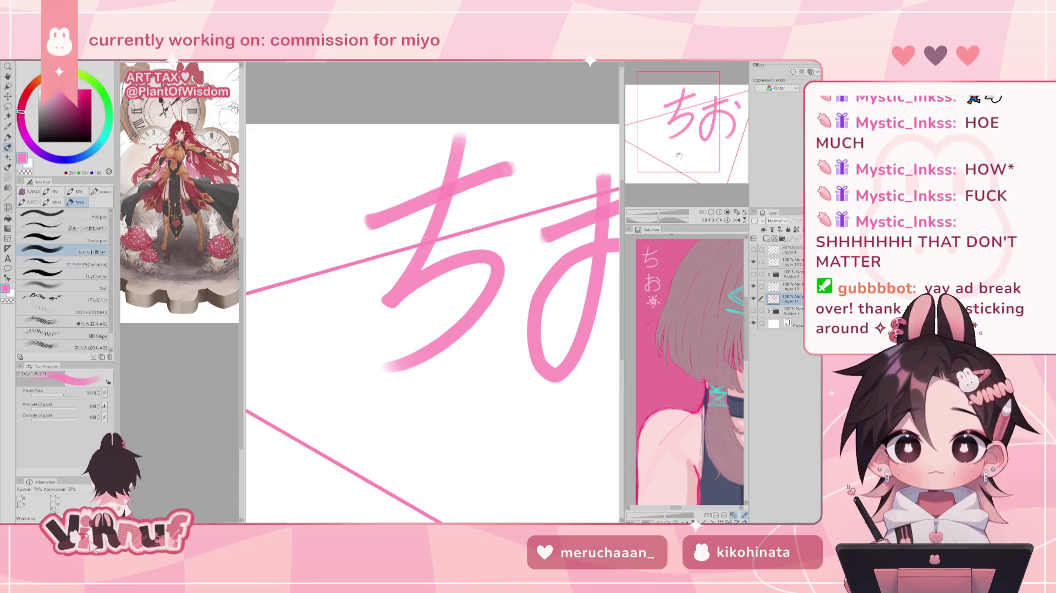
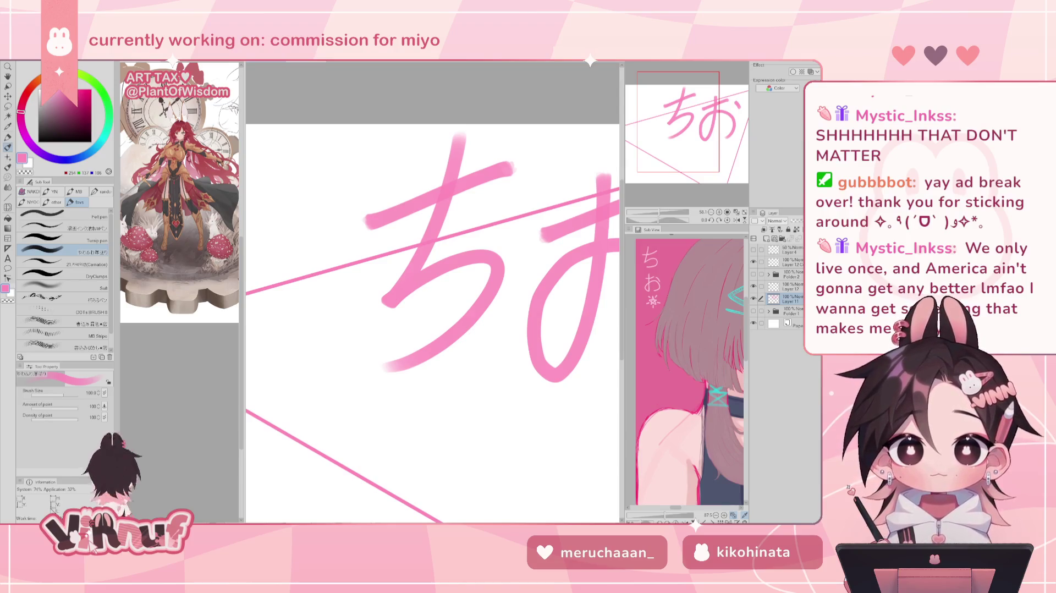
Step: Redraw the vertical stroke of ち, retrying once, then mirror the canvas to check it
left_click_drag(450, 137, 418, 242)
key("ctrl+z")
key("ctrl+z")
mouse_move(448, 138)
left_mouse_down()
mouse_move(407, 272)
mouse_move(418, 243)
left_mouse_up()
key("h")
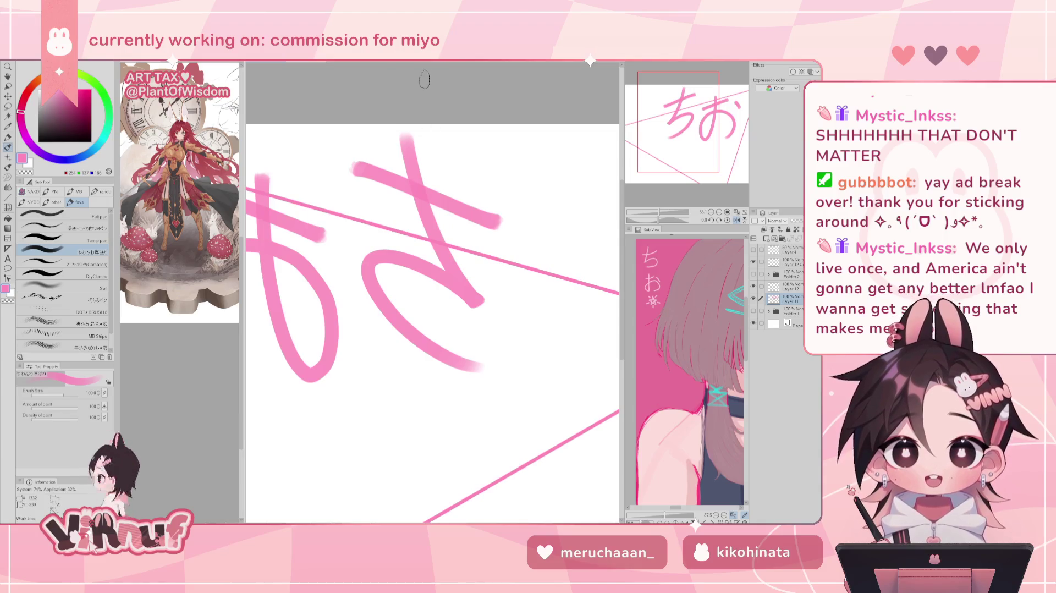
Step: Erase and repaint the stroke's top, blend it with transparent colour, then unflip the view
key("e")
left_click_drag(412, 133, 409, 157)
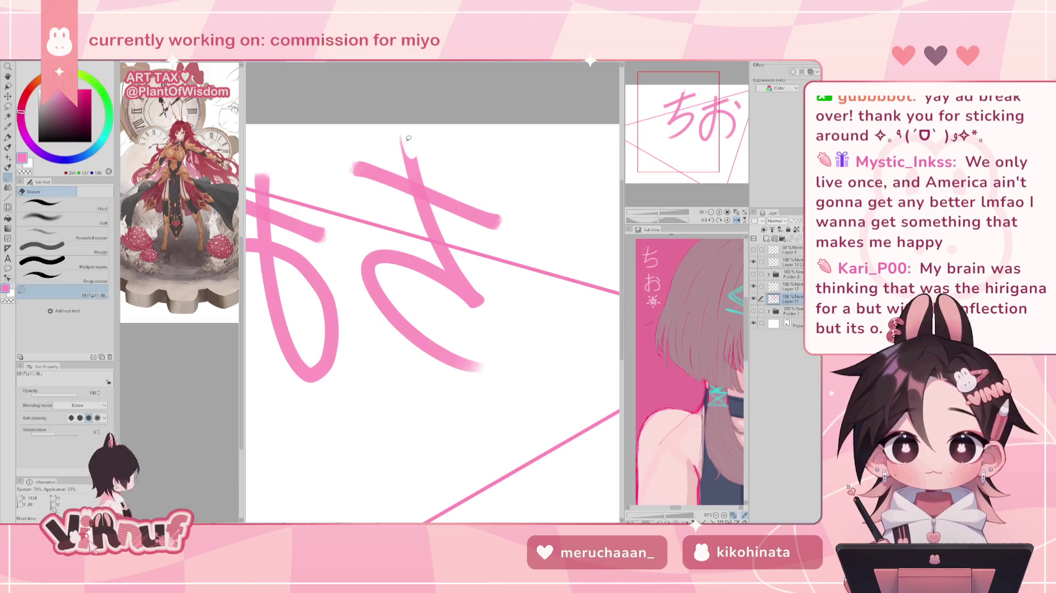
key("b")
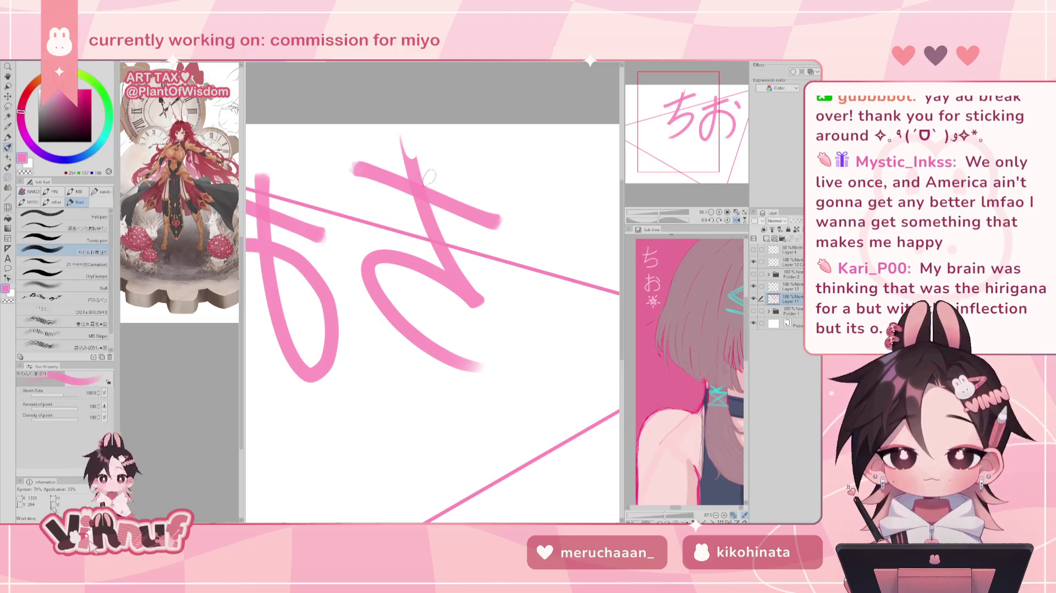
mouse_move(402, 141)
left_mouse_down()
mouse_move(454, 253)
mouse_move(429, 158)
mouse_move(440, 195)
left_mouse_up()
key("c")
mouse_move(427, 160)
left_mouse_down()
mouse_move(421, 132)
mouse_move(435, 190)
left_mouse_up()
mouse_move(415, 126)
left_mouse_down()
mouse_move(431, 204)
mouse_move(413, 132)
mouse_move(423, 157)
mouse_move(431, 133)
left_mouse_up()
key("h")
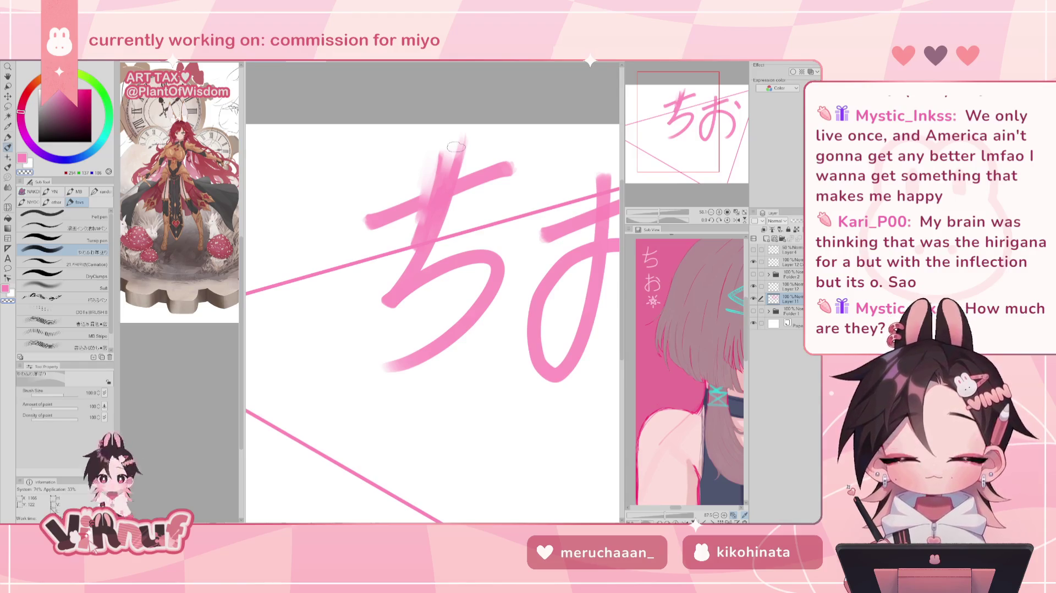
Step: Pan the canvas so both the ち and お characters are fully visible
left_click_drag(456, 146, 368, 144)
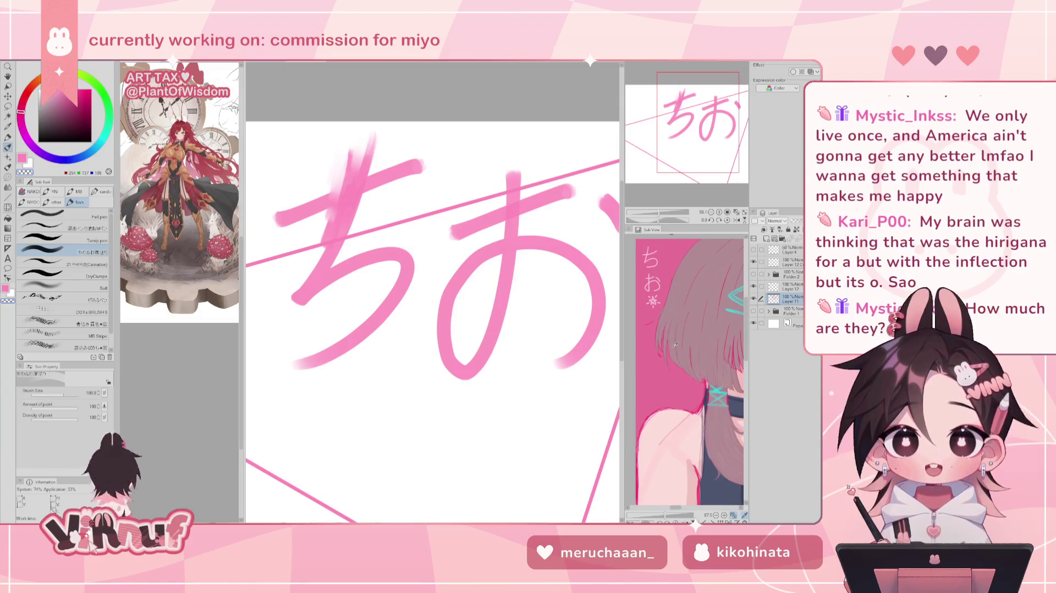
left_click_drag(700, 117, 700, 116)
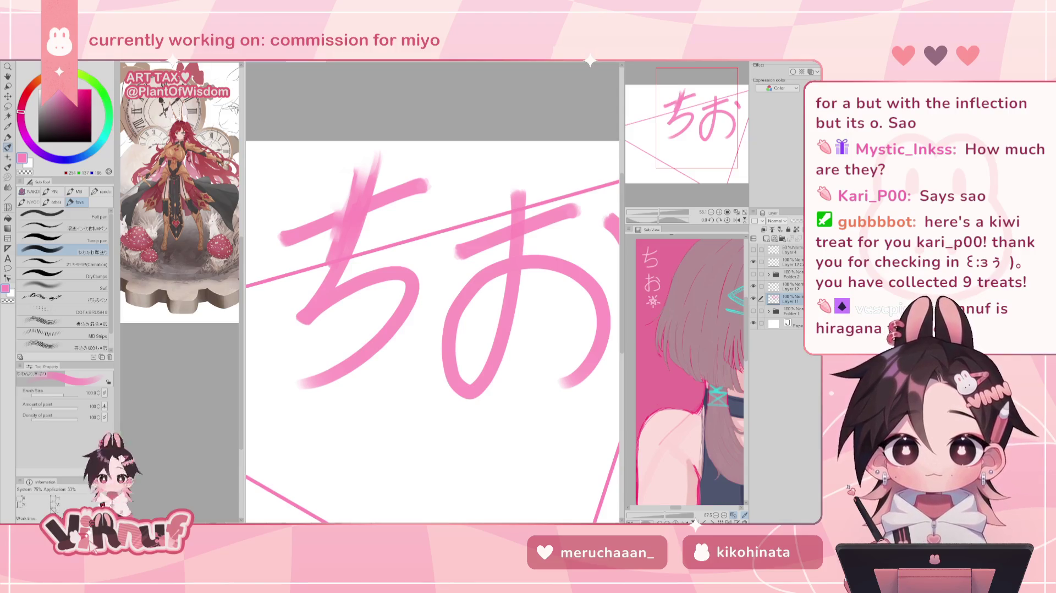
scroll(433, 291, "down", 2)
Step: Zoom in, rotate, reset rotation upright, and zoom out to show the whole ちお lettering
scroll(432, 292, "down", 2)
scroll(432, 292, "up", 3)
scroll(432, 291, "up", 2)
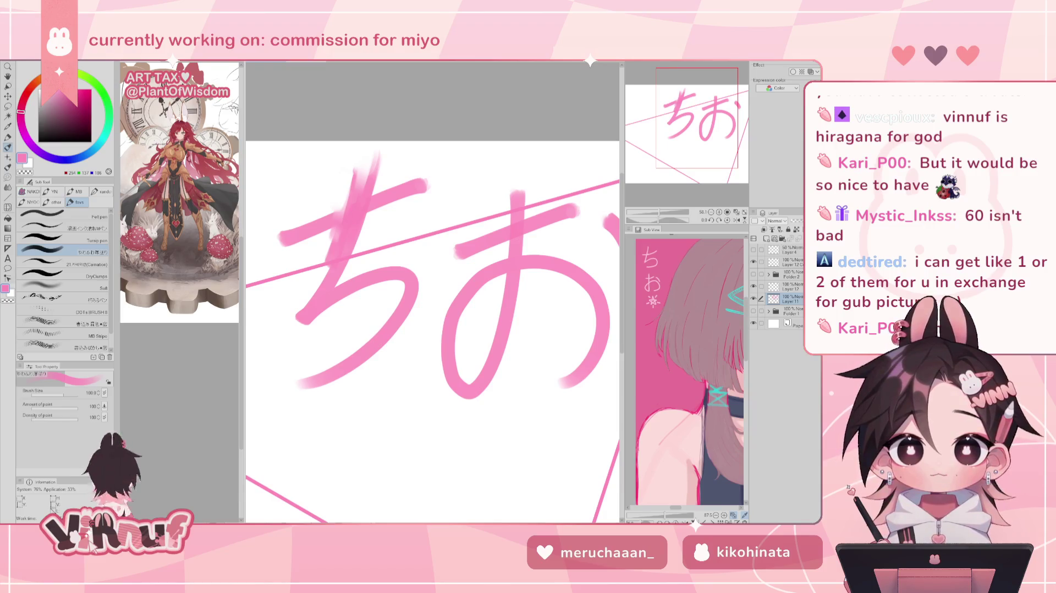
left_click_drag(655, 219, 660, 219)
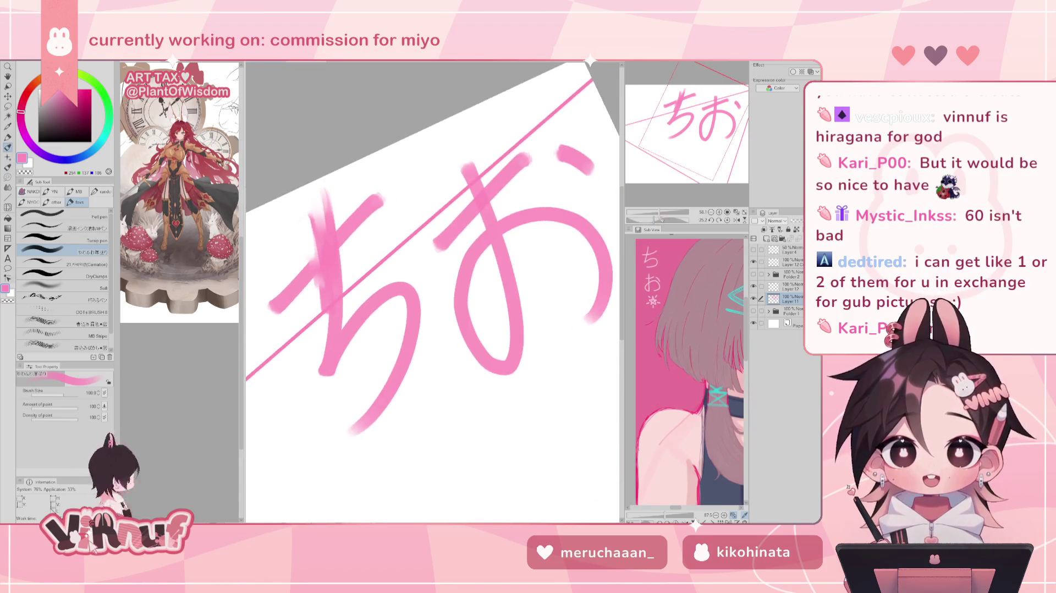
left_click(727, 220)
scroll(373, 272, "down", 2)
scroll(373, 272, "down", 1)
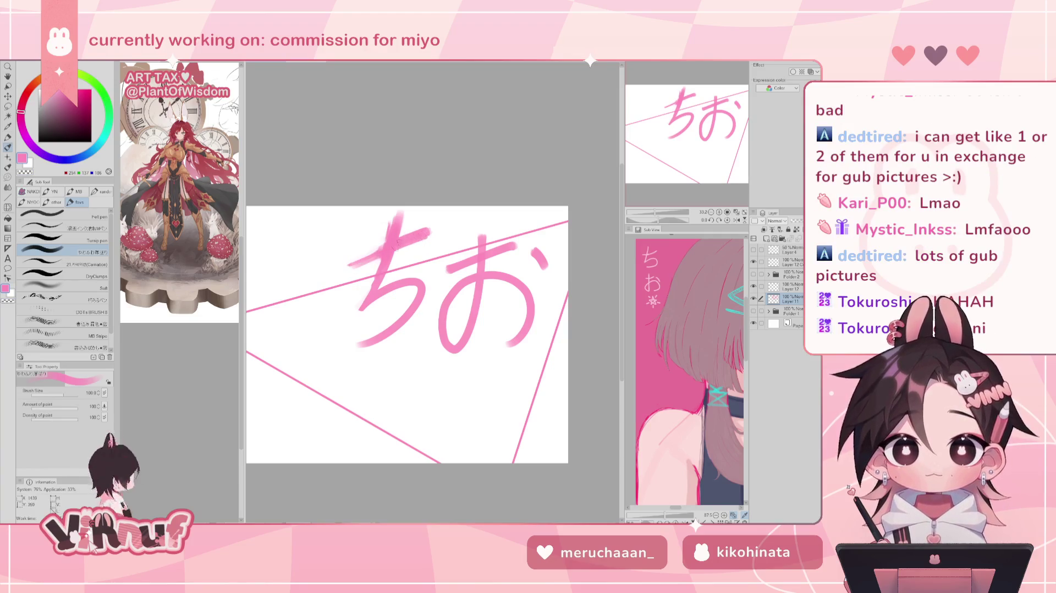
Step: Redraw ち's top horizontal stroke, extending it further on both left and right ends
left_click_drag(349, 267, 452, 224)
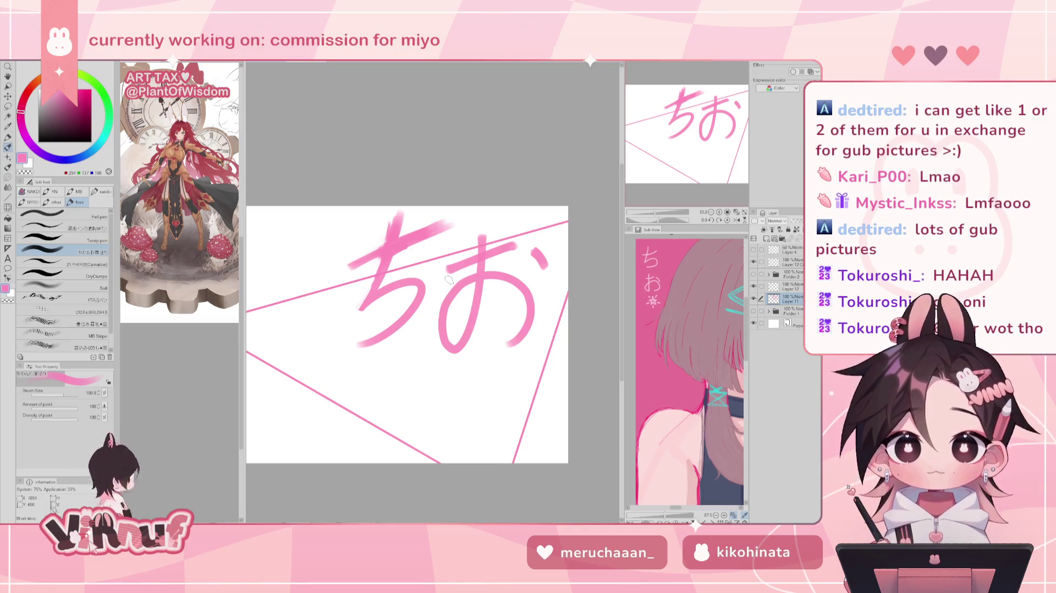
left_click_drag(343, 267, 380, 252)
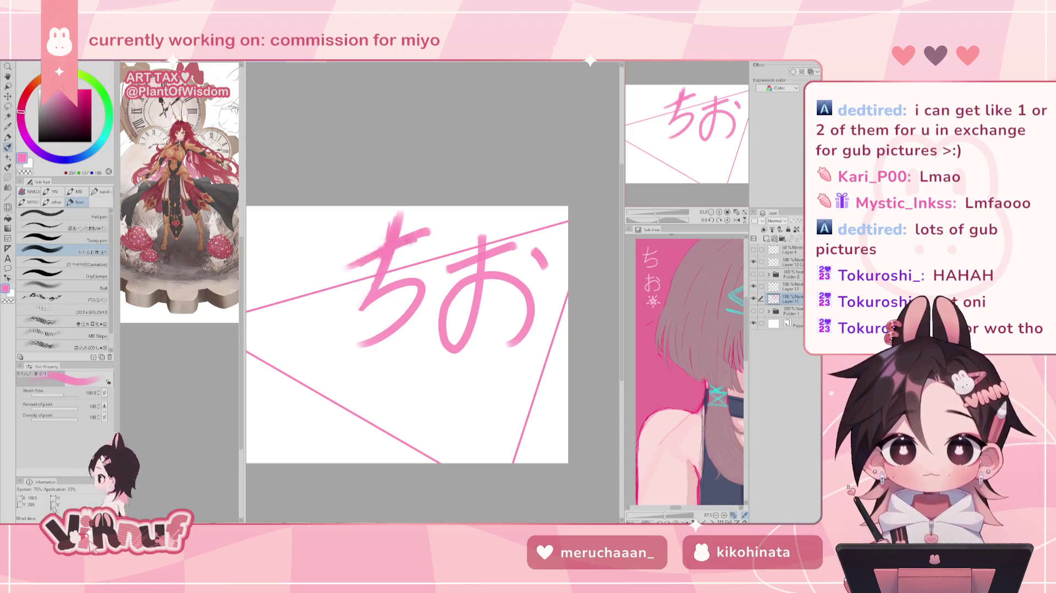
left_click_drag(342, 270, 424, 234)
left_click_drag(352, 265, 443, 225)
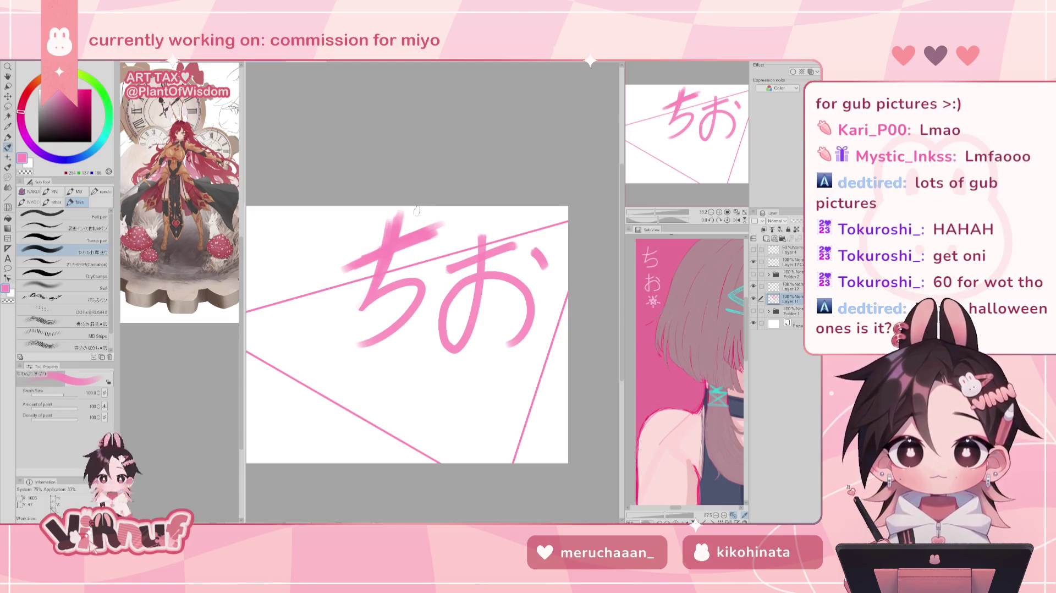
Step: Lighten the top of the ち stroke with transparent colour, then undo to compare
key("c")
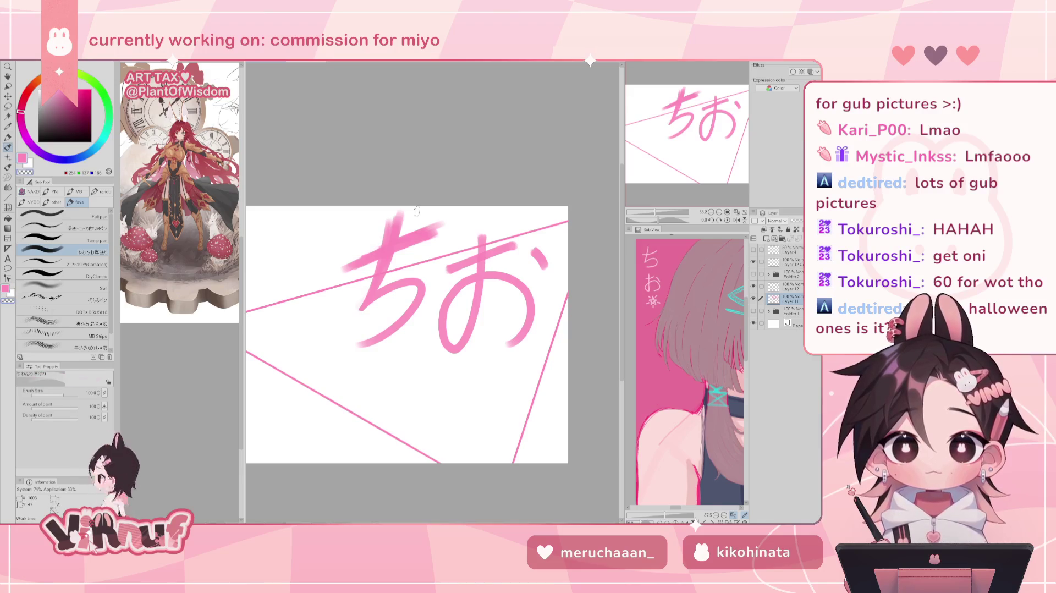
left_click_drag(388, 218, 389, 233)
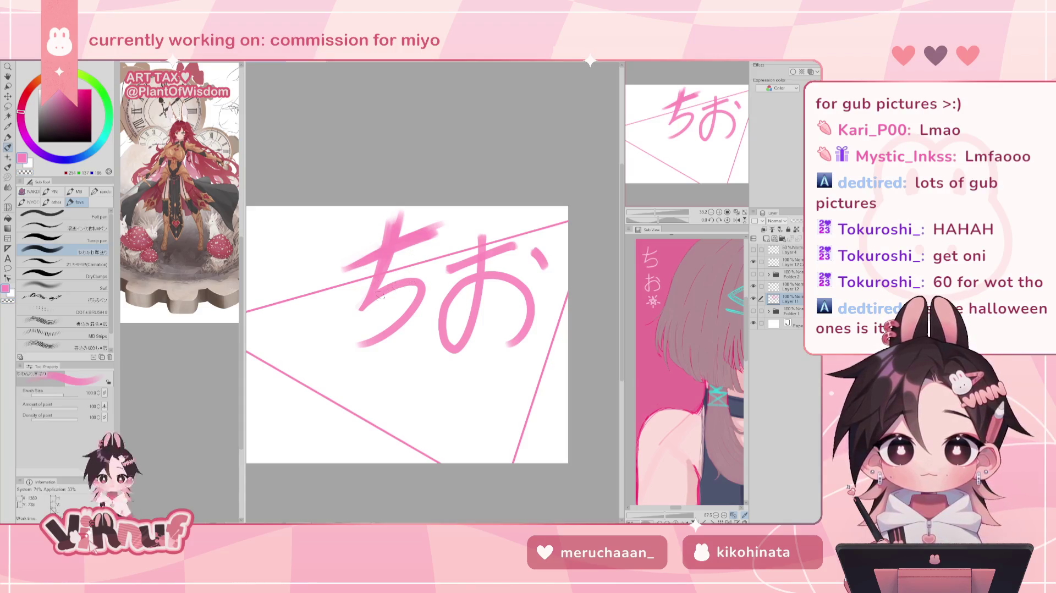
key("ctrl+z")
Step: Compare ち with and without the last edit via undo/redo, keep it, and check mirrored
key("ctrl+y")
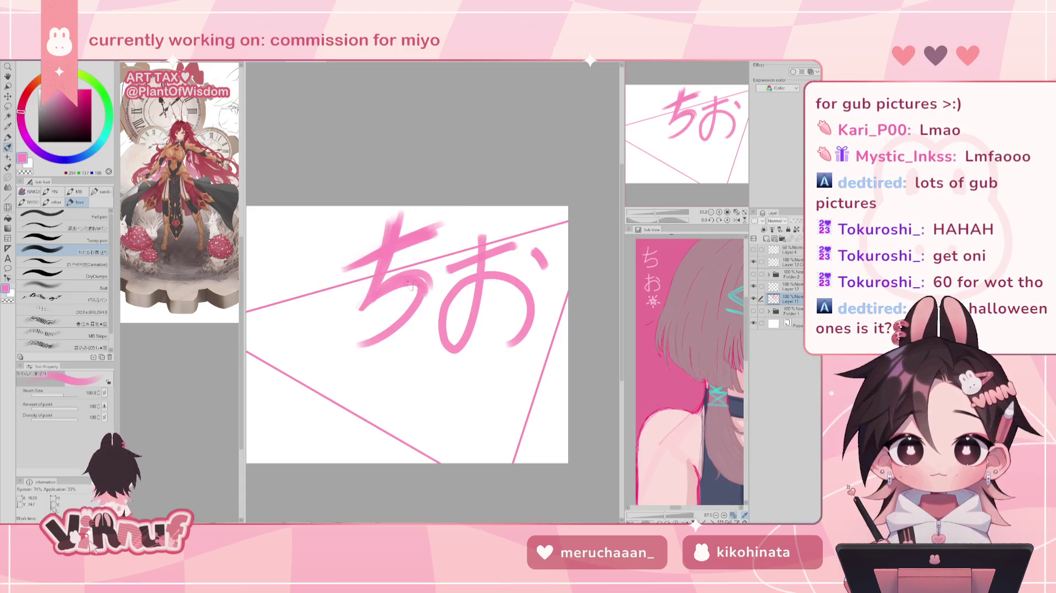
key("ctrl+z")
key("ctrl+y")
key("ctrl+z")
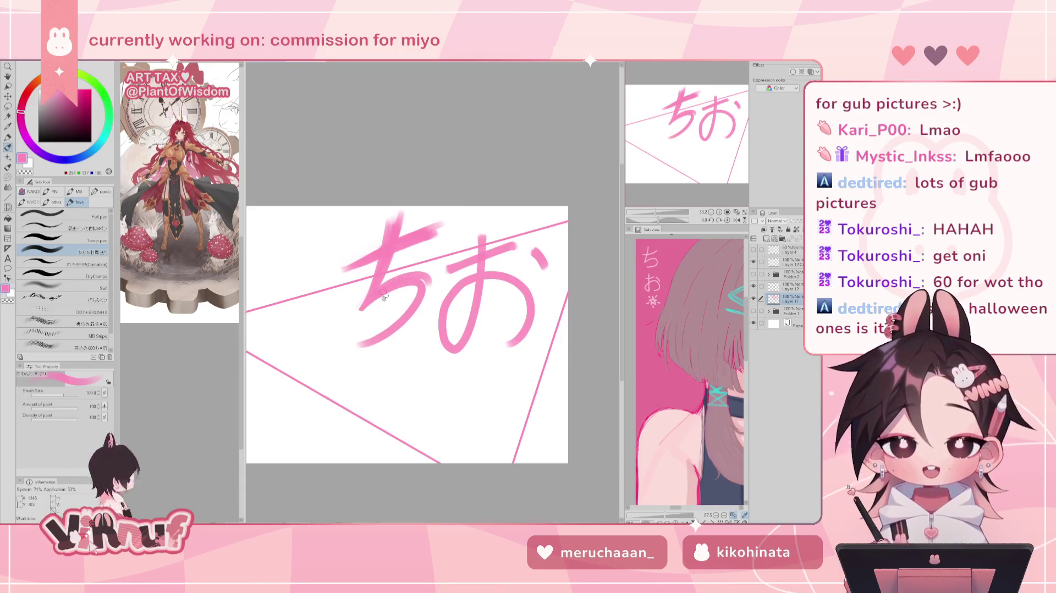
key("ctrl+y")
key("ctrl+z")
key("ctrl+y")
key("ctrl+z")
key("ctrl+y")
key("ctrl+z")
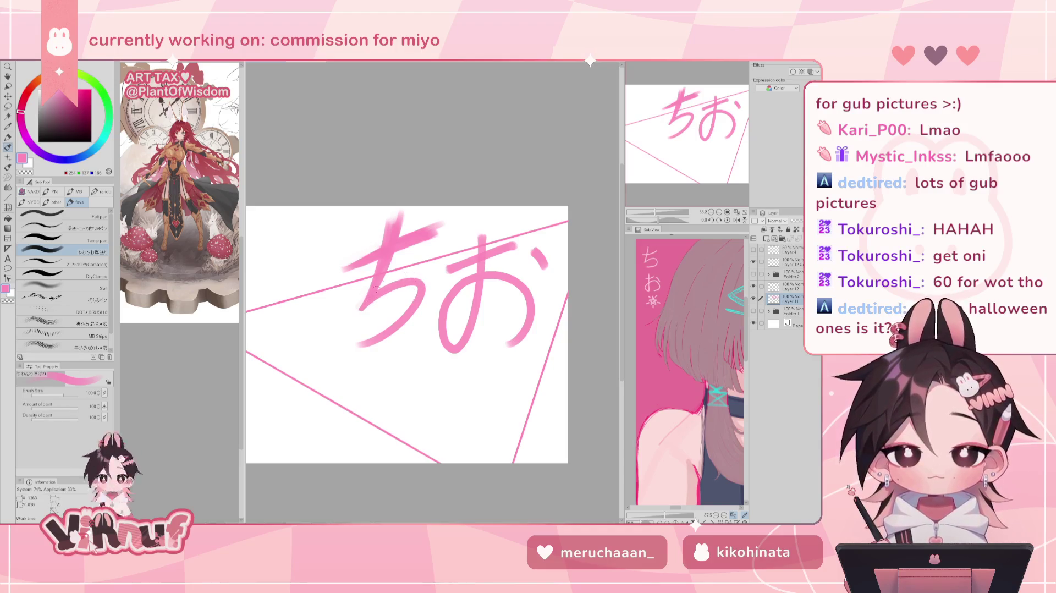
key("ctrl+y")
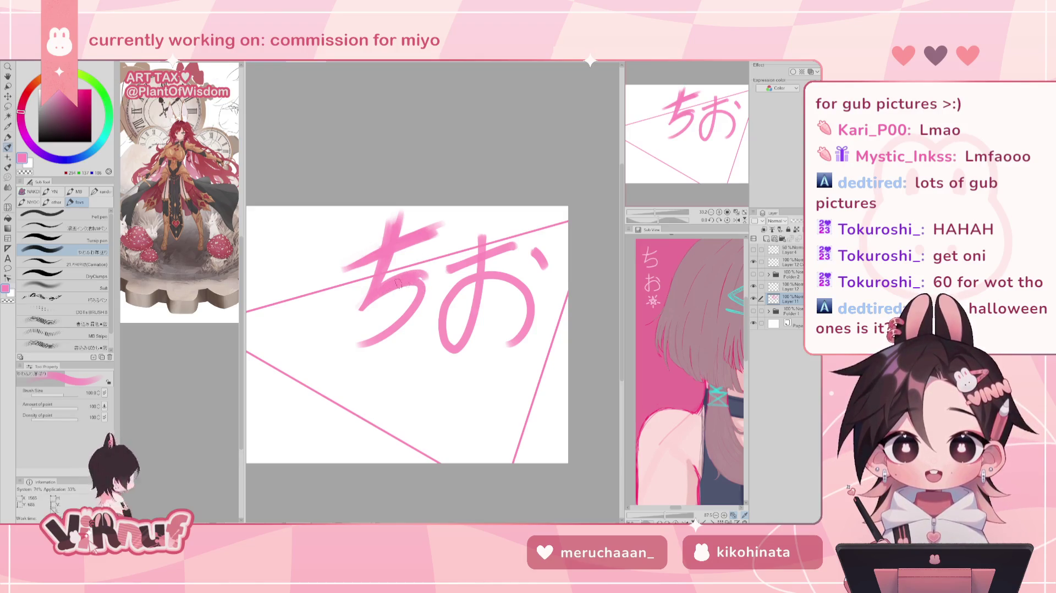
key("h")
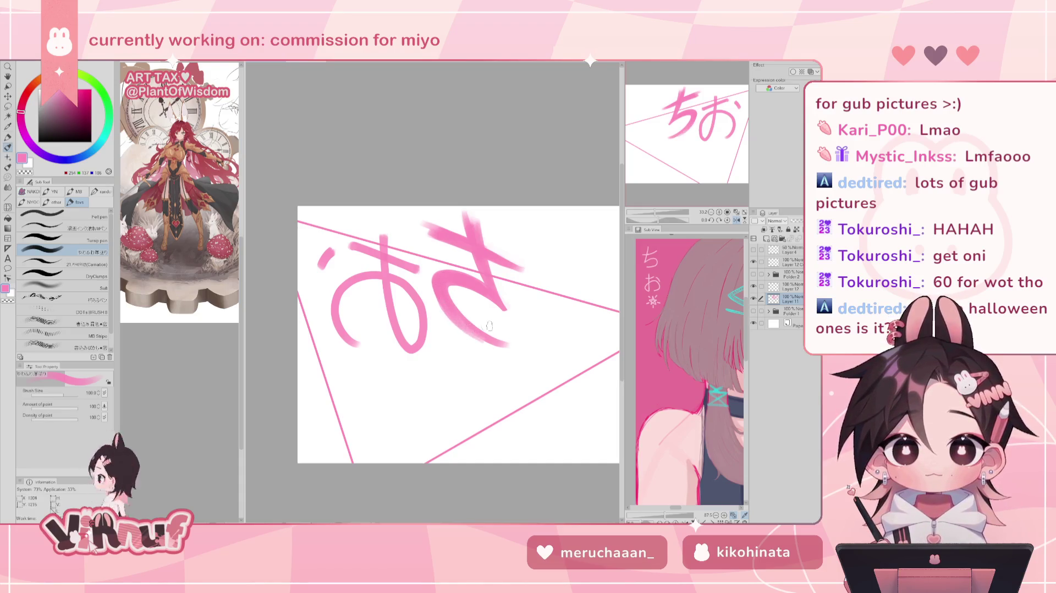
key("h")
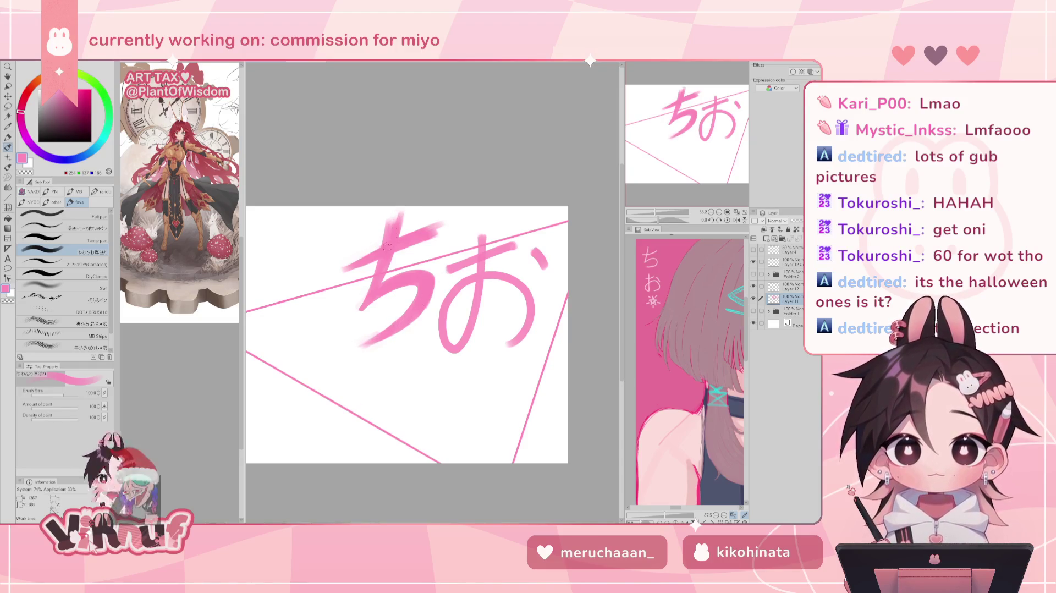
Step: Thicken the お vertical stroke and extend it down to the loop, checking in mirrored view
left_click_drag(487, 235, 479, 305)
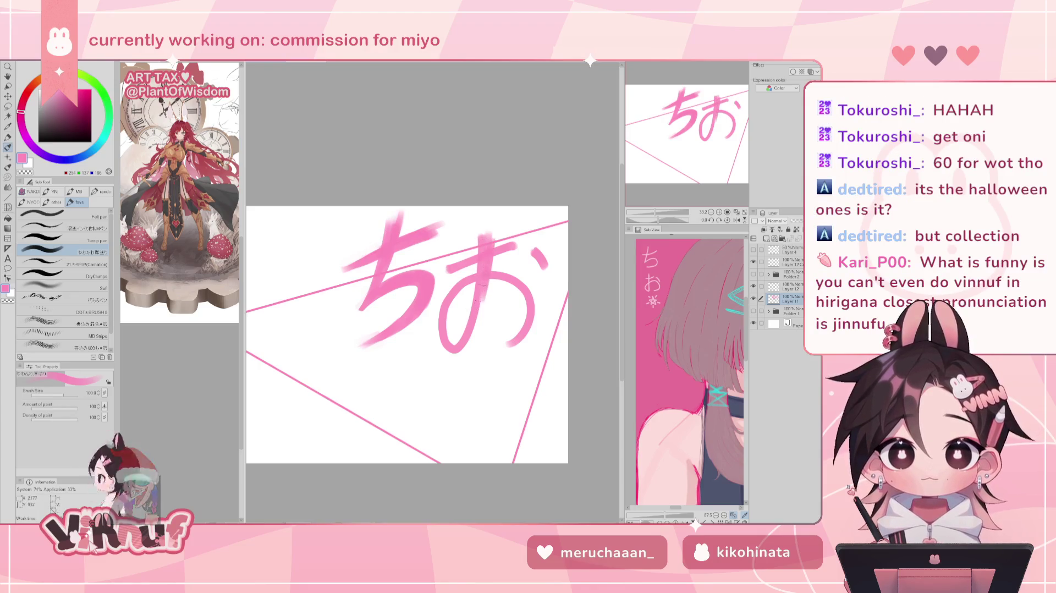
left_click_drag(493, 223, 476, 323)
left_click_drag(487, 283, 471, 344)
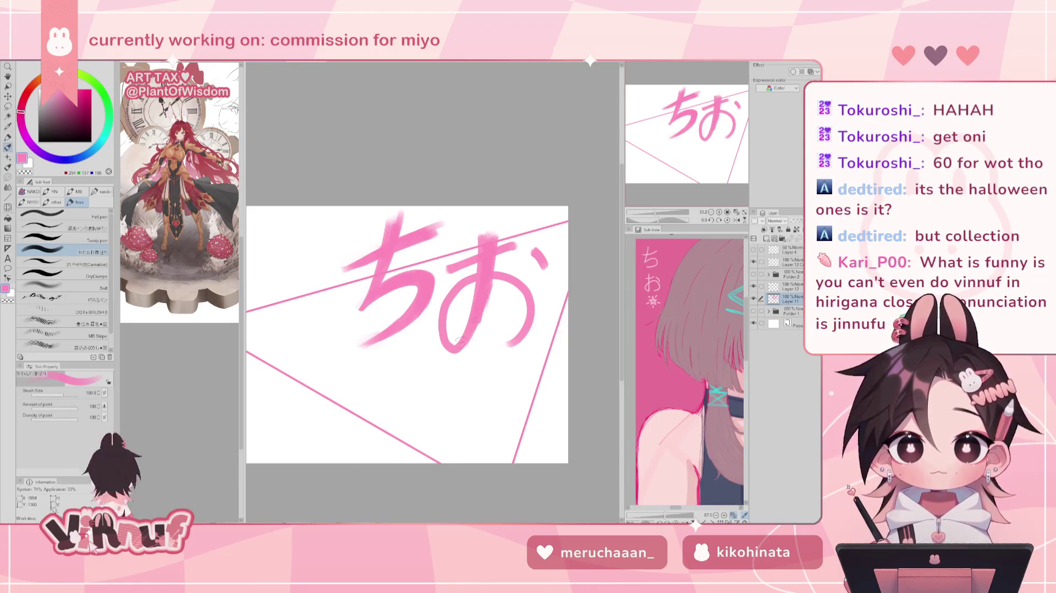
key("h")
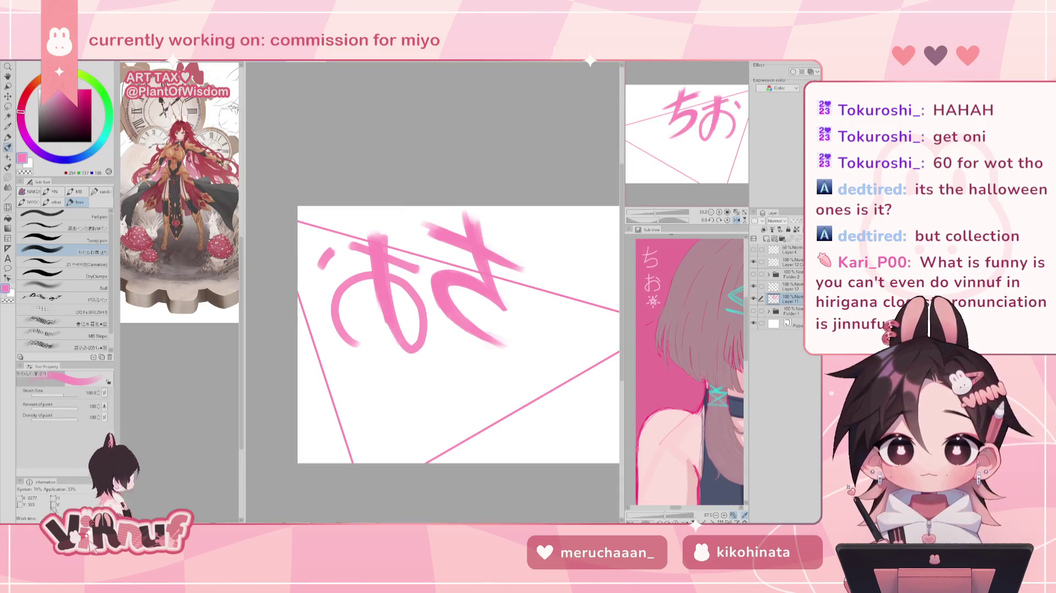
key("h")
Step: Lighten the top of the お vertical stroke with transparent colour, then return to pink
key("c")
mouse_move(481, 233)
left_mouse_down()
mouse_move(479, 254)
mouse_move(486, 251)
left_mouse_up()
key("c")
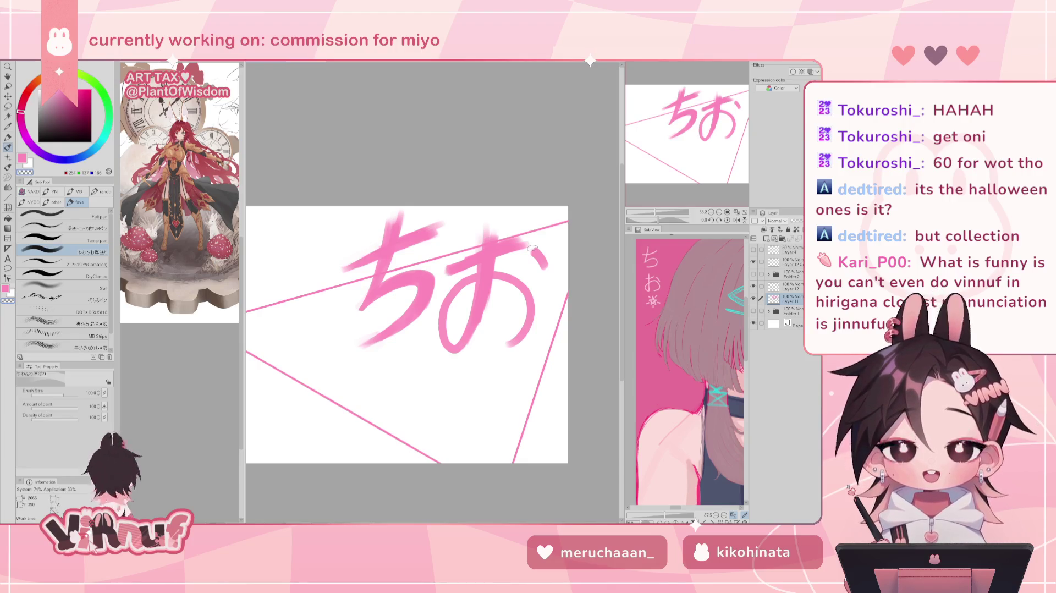
key("h")
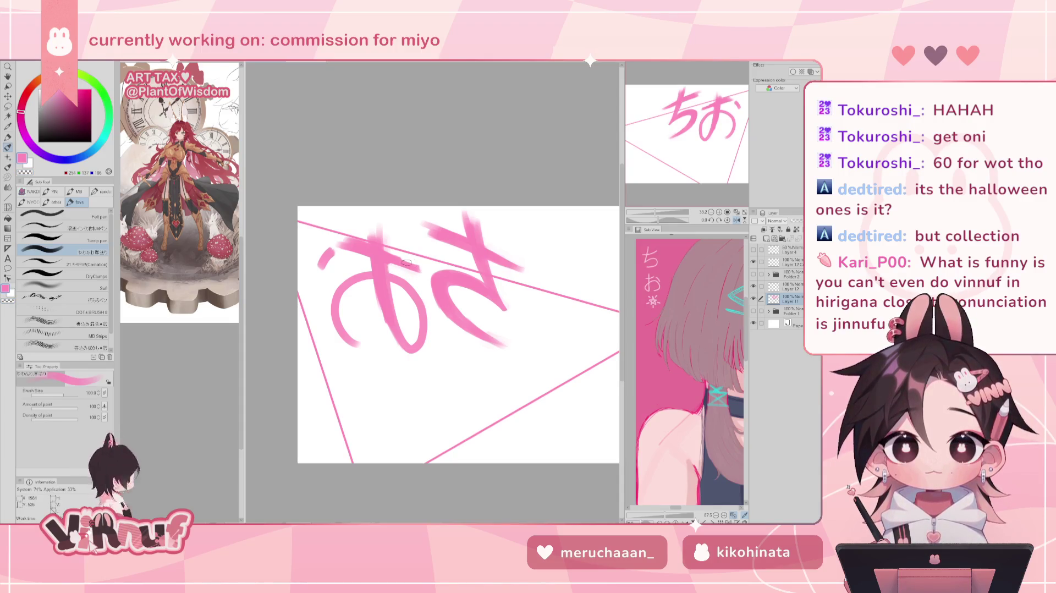
key("h")
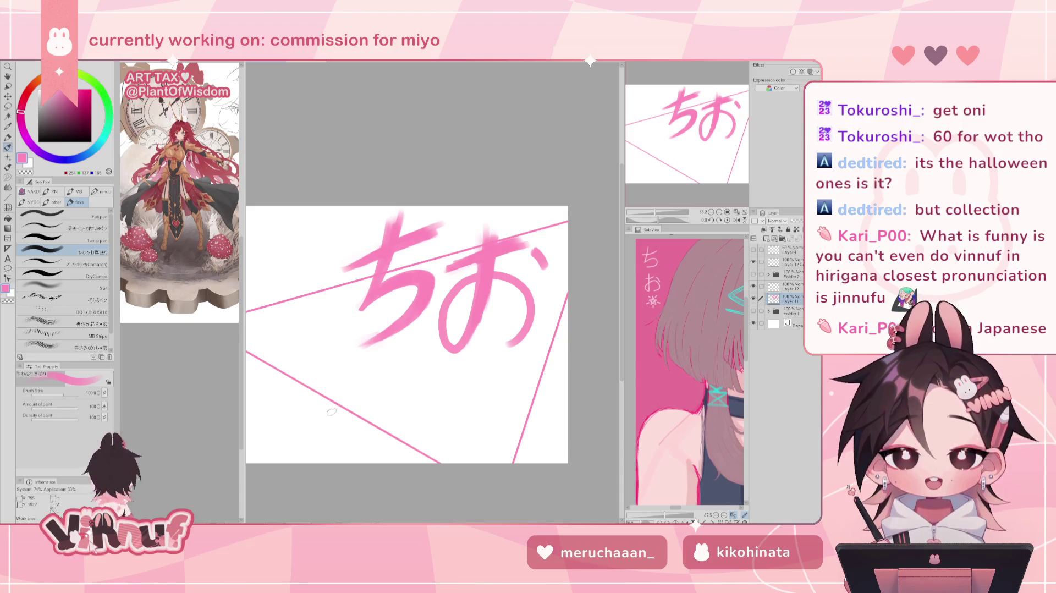
left_click_drag(331, 401, 420, 372)
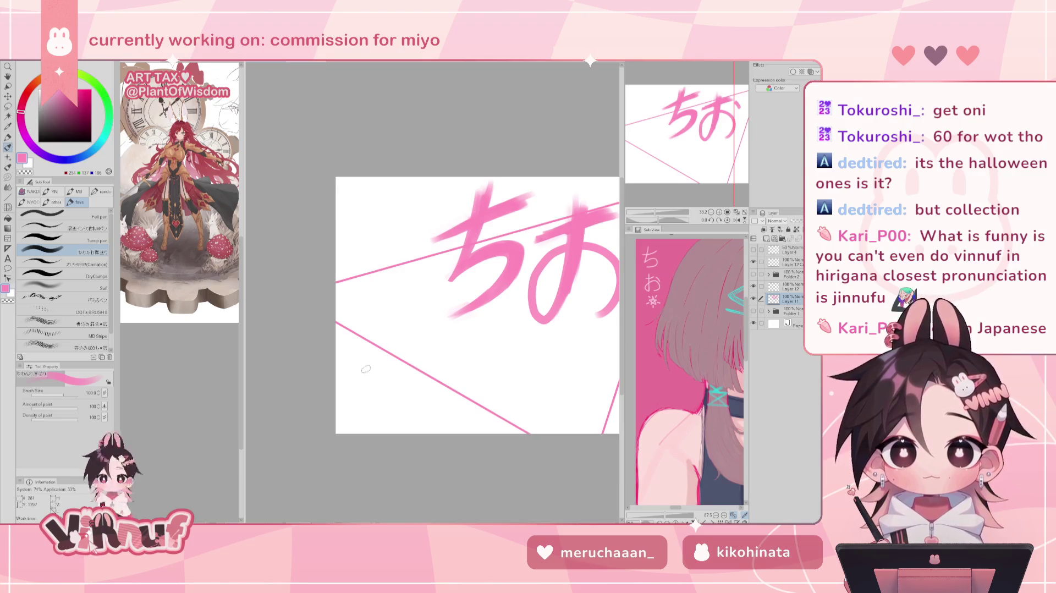
left_click_drag(364, 356, 410, 334)
key("ctrl+z")
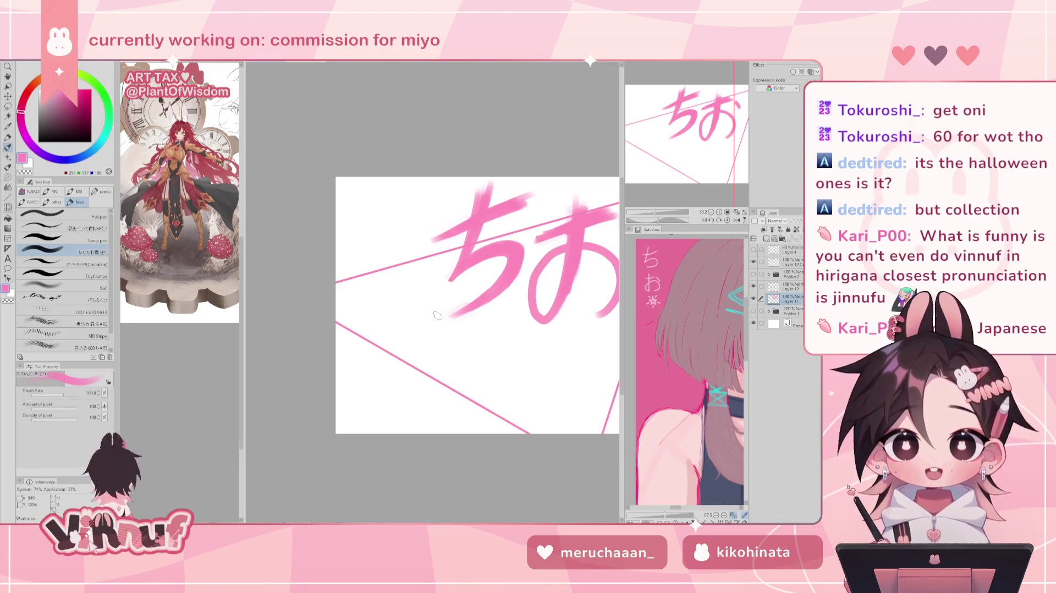
scroll(429, 319, "right", 3)
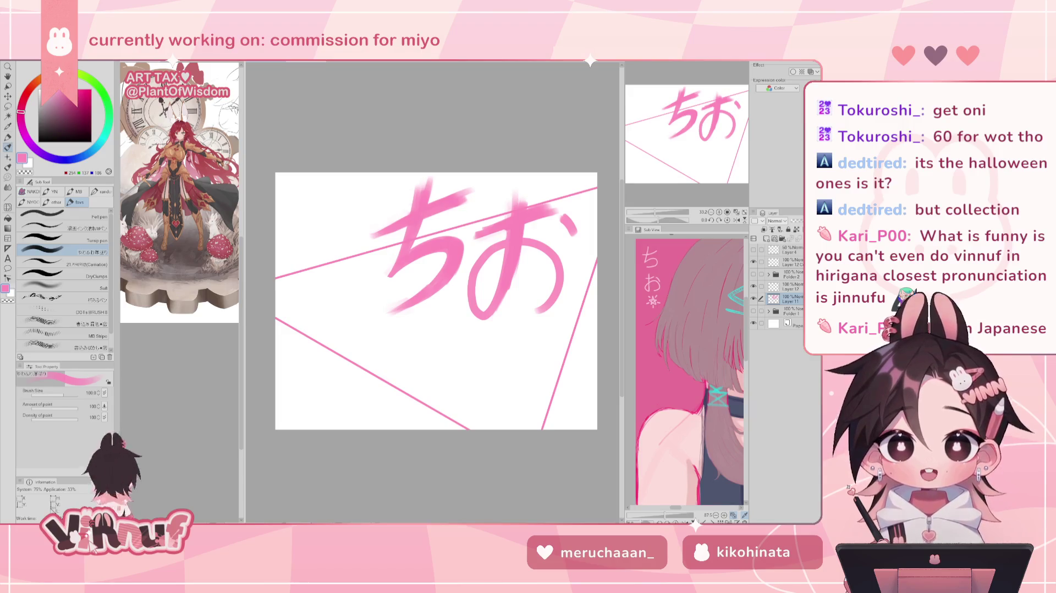
left_click_drag(331, 352, 339, 347)
mouse_move(339, 330)
left_mouse_down()
mouse_move(353, 342)
mouse_move(329, 392)
mouse_move(354, 343)
mouse_move(326, 387)
left_mouse_up()
key("ctrl+z")
key("ctrl+z")
mouse_move(379, 328)
left_mouse_down()
mouse_move(390, 347)
mouse_move(328, 395)
mouse_move(374, 346)
left_mouse_up()
key("ctrl+z")
key("ctrl+z")
mouse_move(379, 330)
left_mouse_down()
mouse_move(387, 344)
mouse_move(375, 347)
mouse_move(388, 345)
left_mouse_up()
key("ctrl+z")
key("ctrl+z")
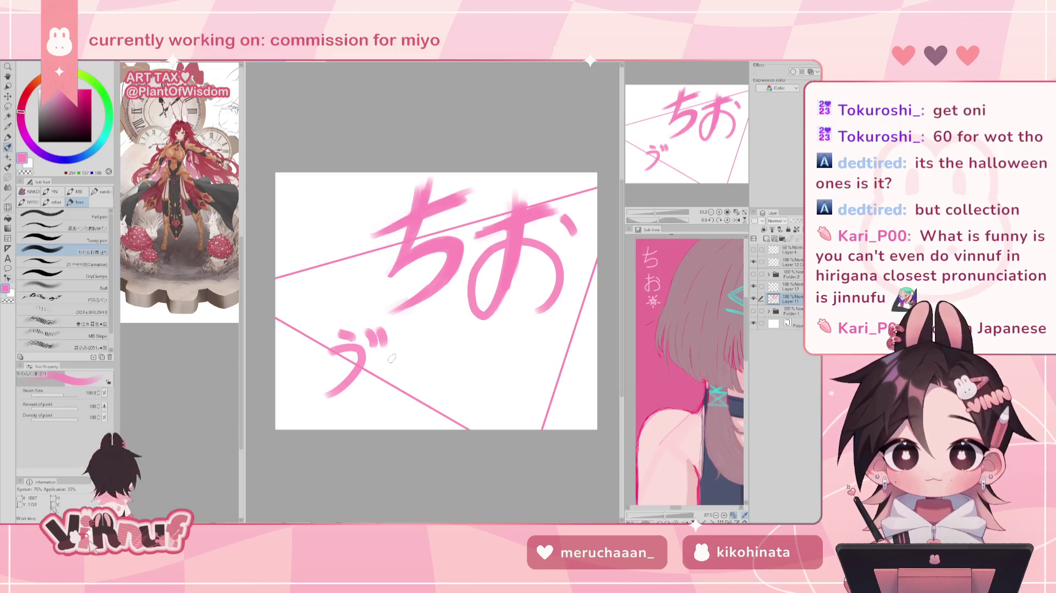
key("e")
left_click_drag(333, 385, 371, 305)
key("b")
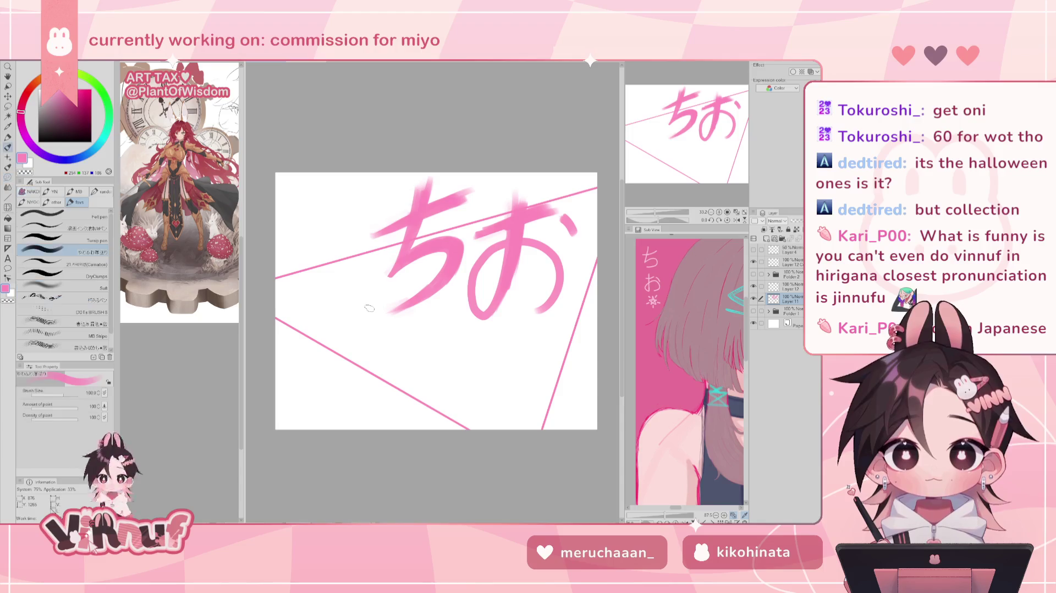
scroll(369, 308, "up", 2)
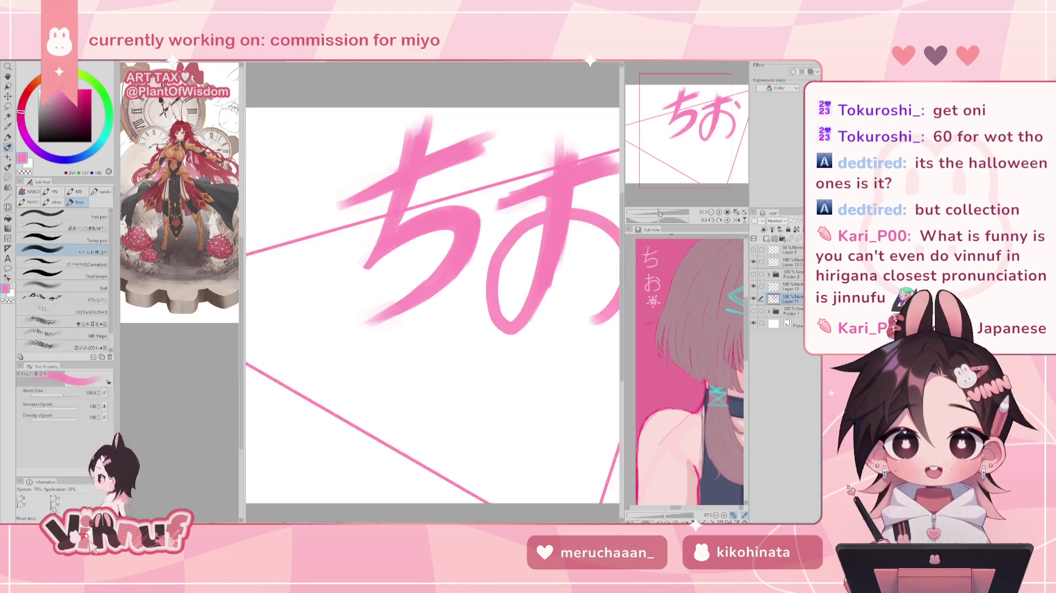
left_click_drag(699, 131, 706, 128)
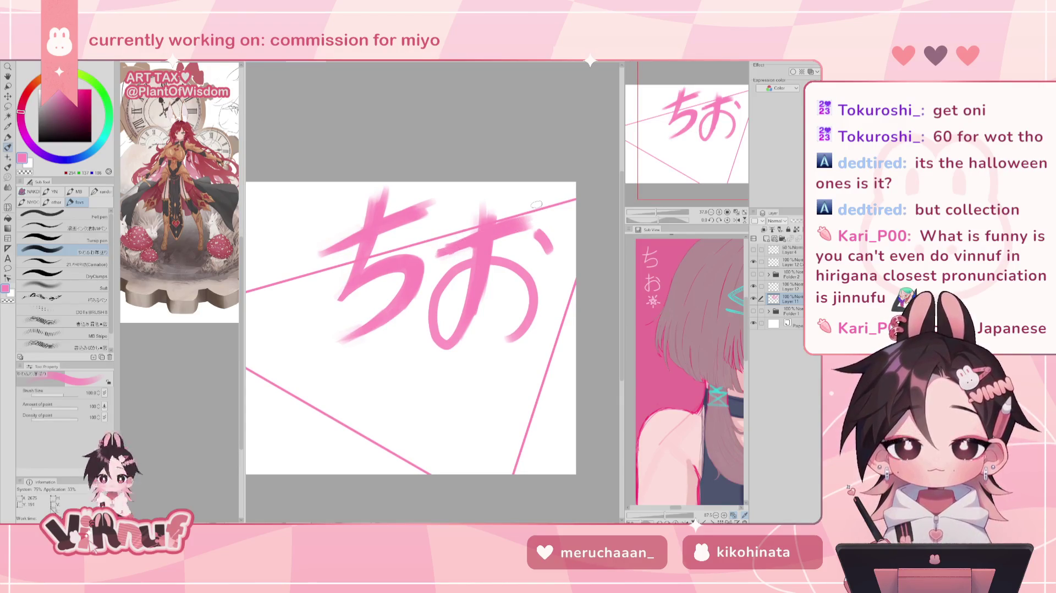
key("c")
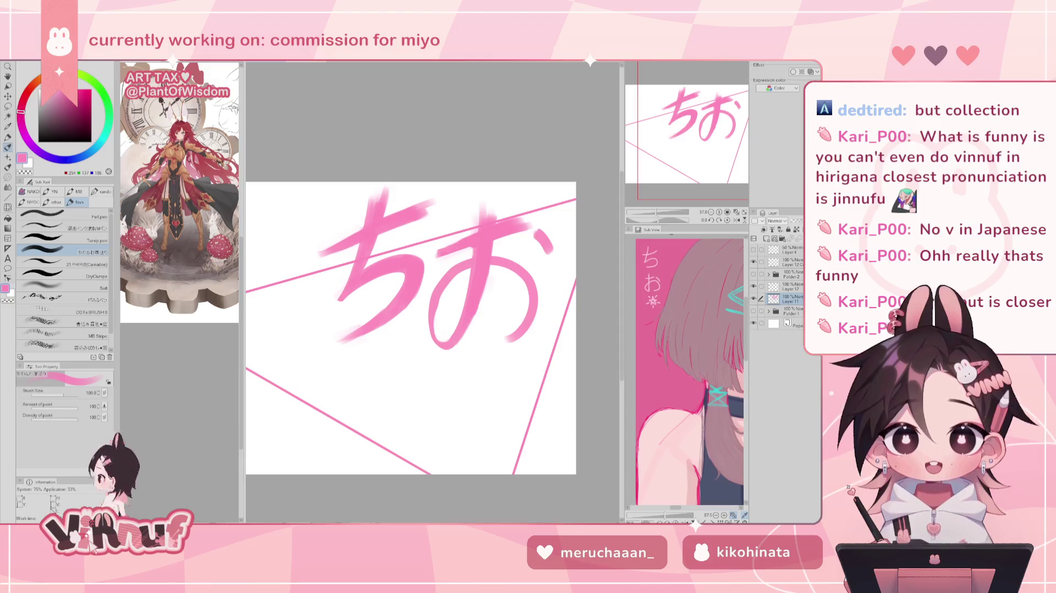
Step: Undo and retouch the stroke over the left loop of お
key("ctrl+z")
left_click_drag(434, 336, 462, 272)
Step: Retouch the stroke over お's left loop through several undo-and-redraw attempts
key("ctrl+z")
left_click_drag(438, 313, 467, 269)
key("ctrl+z")
left_click_drag(438, 321, 468, 270)
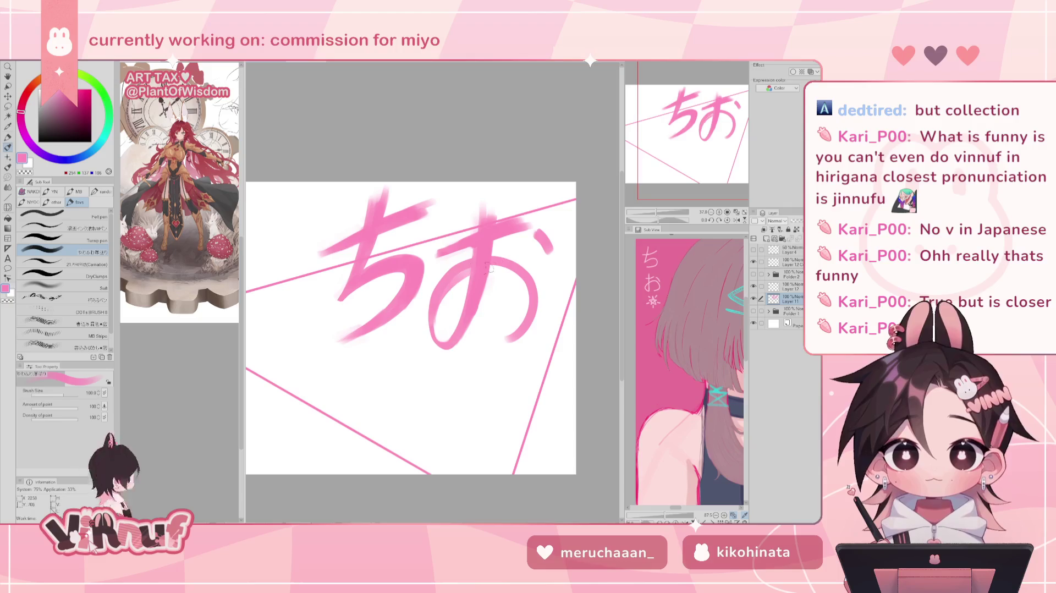
key("ctrl+z")
left_click_drag(435, 316, 468, 266)
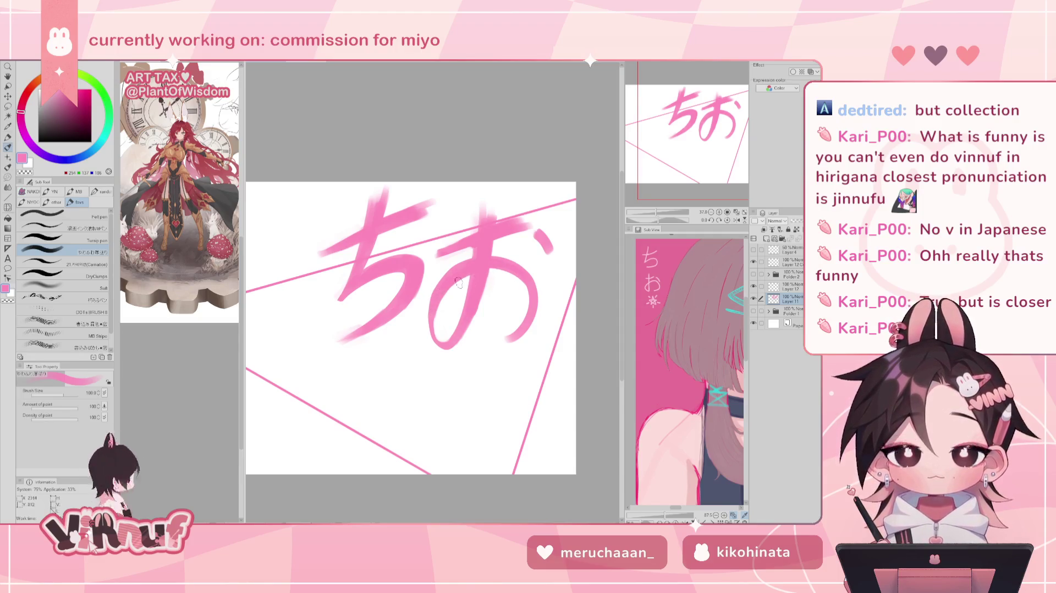
Step: In mirrored view, redraw お's left curve thicker and reaching further down
key("h")
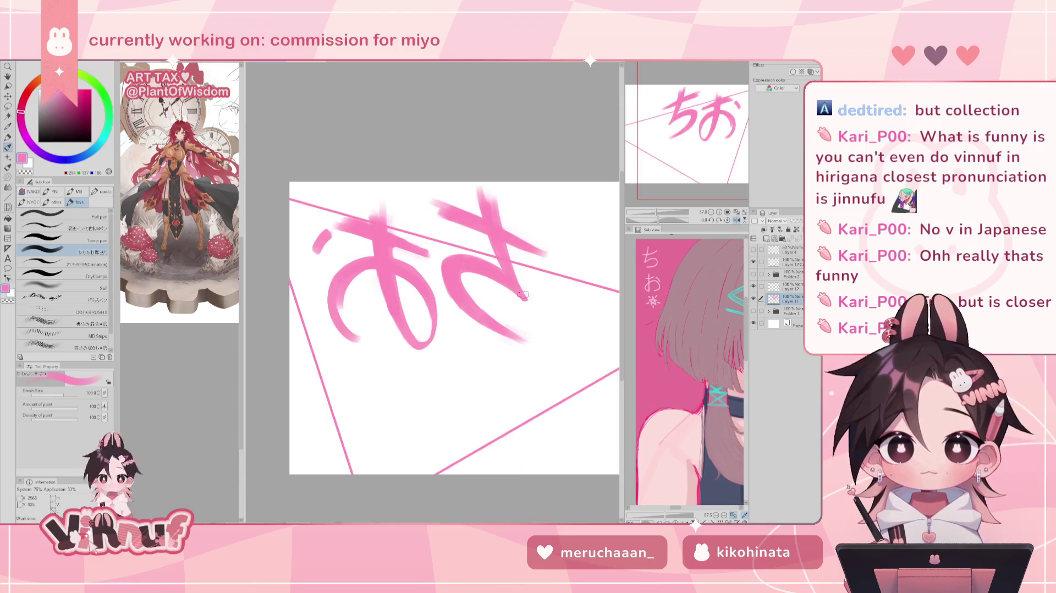
key("ctrl+z")
key("ctrl+z")
left_click_drag(366, 270, 347, 322)
key("ctrl+z")
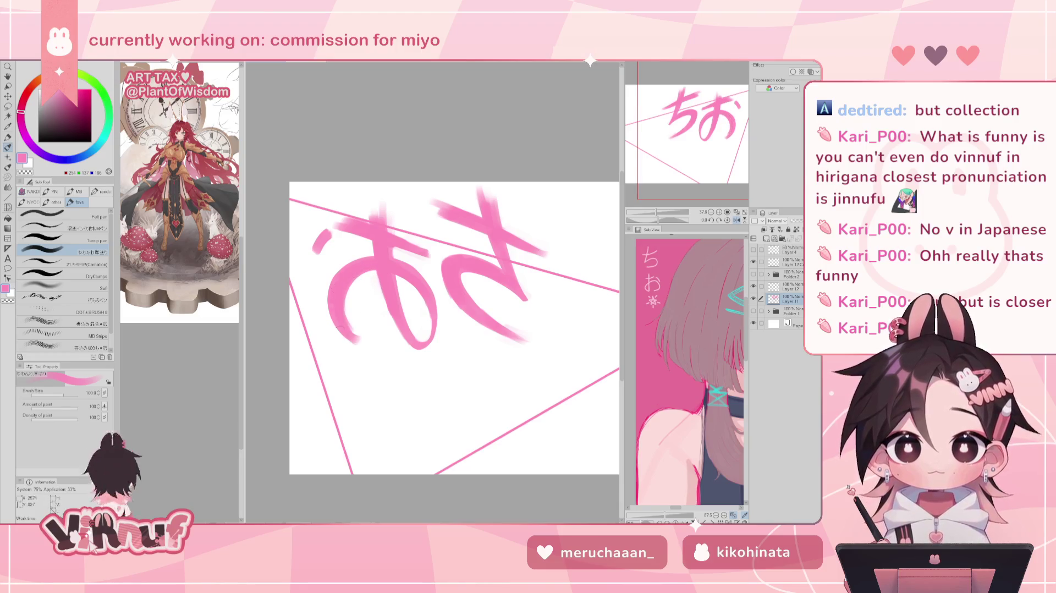
mouse_move(355, 283)
left_mouse_down()
mouse_move(368, 338)
mouse_move(388, 333)
left_mouse_up()
key("h")
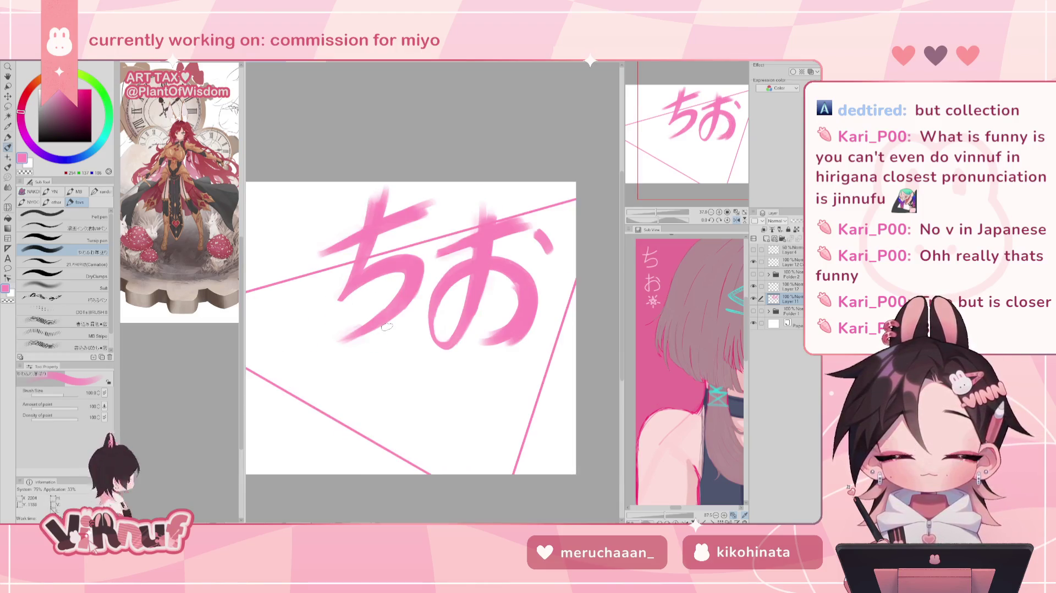
Step: Erase the dot stroke of お and draw a new one with the pen
key("e")
left_click_drag(565, 238, 536, 259)
key("p")
key("h")
key("h")
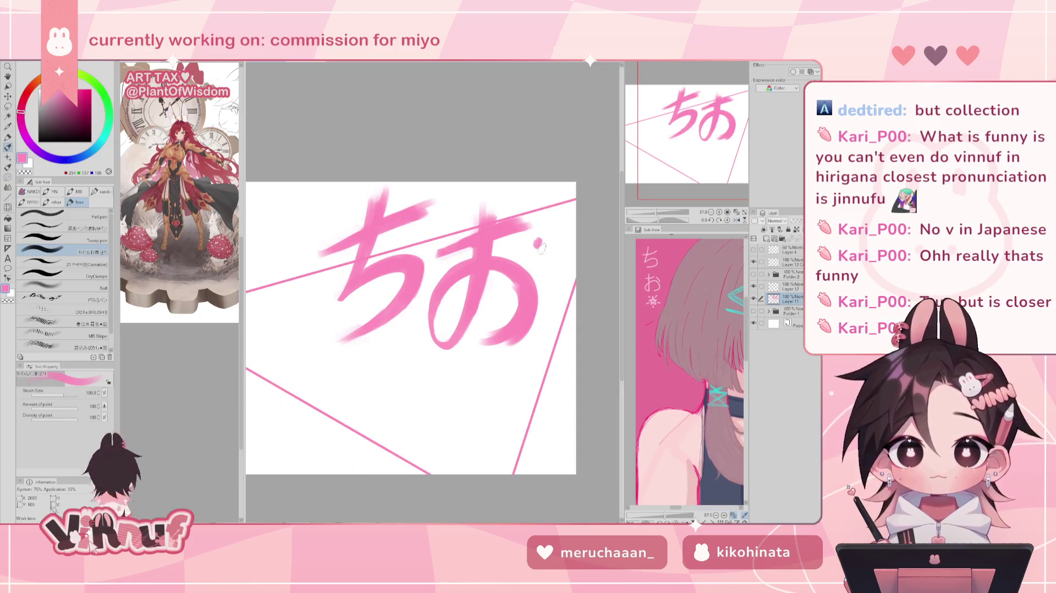
left_click_drag(539, 241, 550, 269)
scroll(658, 200, "down", 2)
Step: Show Folder 2's character artwork again, check it mirrored in the Navigator, and zoom back in
scroll(658, 201, "down", 1)
left_click(754, 273)
left_click(737, 220)
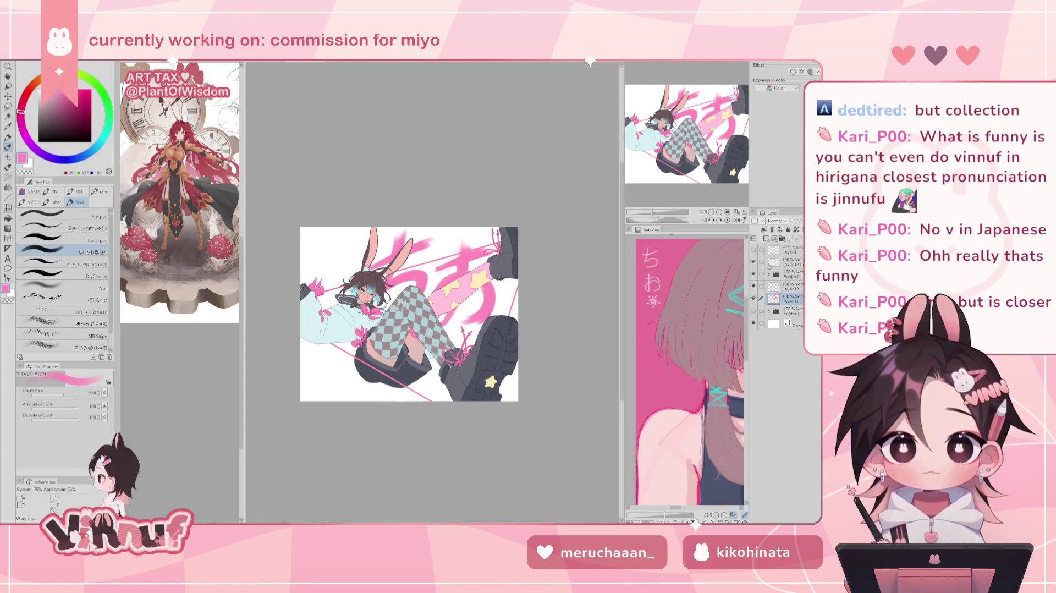
left_click(737, 220)
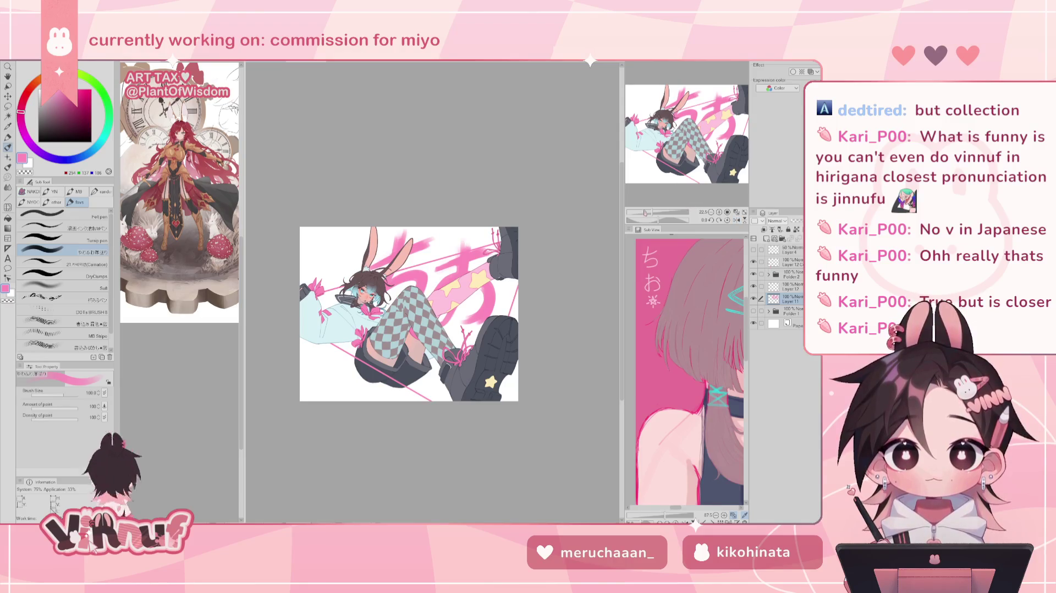
scroll(651, 199, "up", 3)
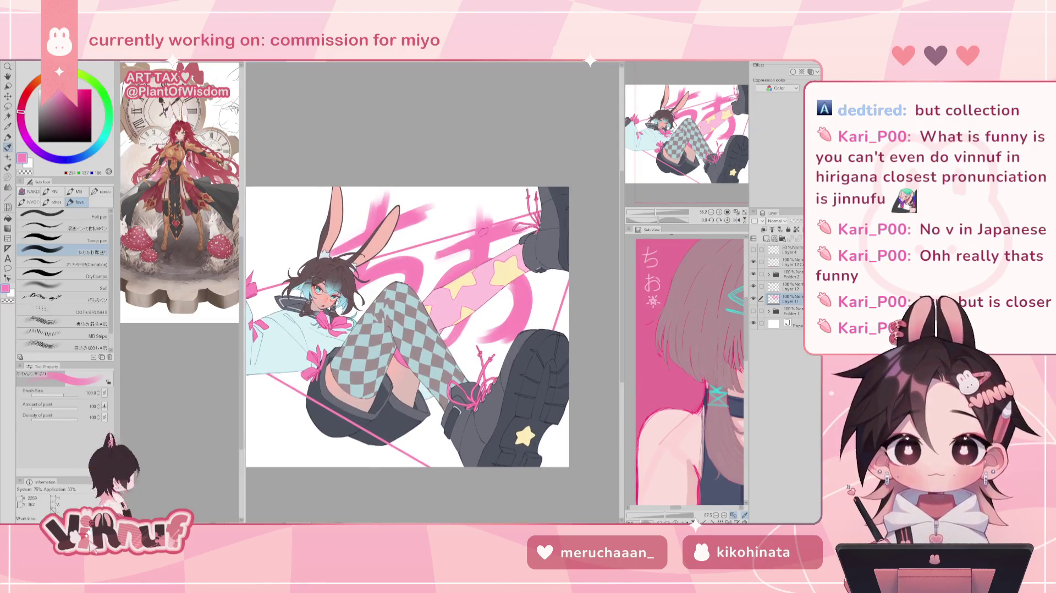